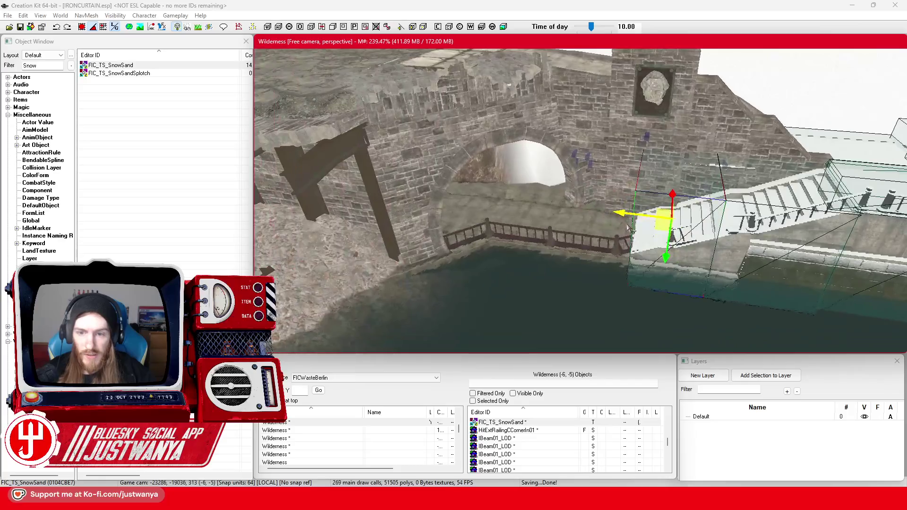
Place a FIC_TS_SnowSand box in the canal scene and move it beside the white stone stairs.
{"action": "scroll", "coordinate": [450, 233], "scroll_direction": "up", "scroll_amount": 5}
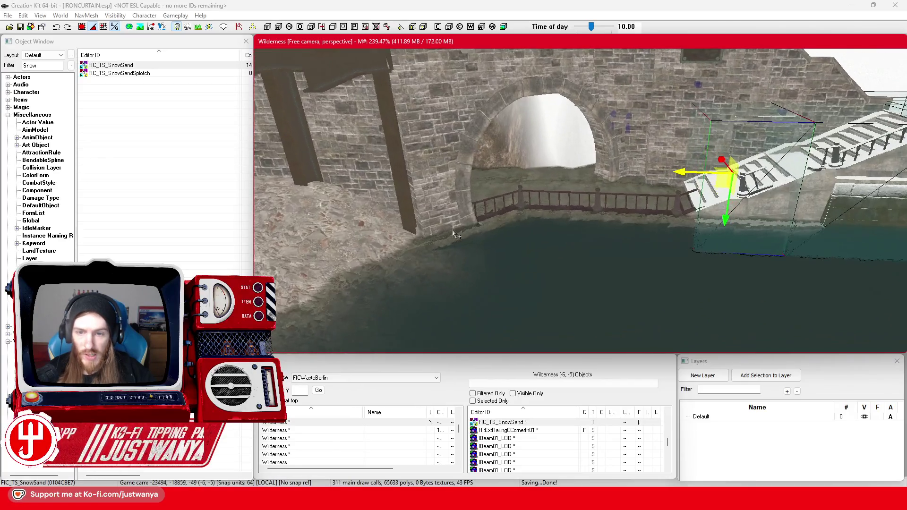
{"action": "left_click_drag", "start_coordinate": [689, 226], "coordinate": [661, 221]}
{"action": "left_click_drag", "start_coordinate": [574, 208], "coordinate": [585, 206]}
{"action": "mouse_move", "coordinate": [603, 247]}
{"action": "left_mouse_down"}
{"action": "mouse_move", "coordinate": [663, 271]}
{"action": "mouse_move", "coordinate": [651, 288]}
{"action": "mouse_move", "coordinate": [666, 264]}
{"action": "mouse_move", "coordinate": [659, 237]}
{"action": "mouse_move", "coordinate": [551, 195]}
{"action": "left_mouse_up"}
{"action": "scroll", "coordinate": [679, 289], "scroll_direction": "up", "scroll_amount": 2}
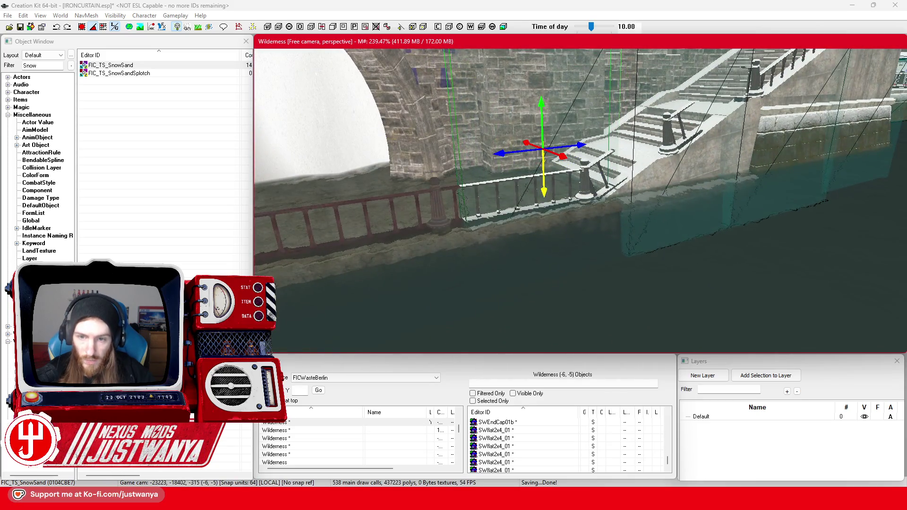
Lower the snow-topped piece onto the canal-edge railing line in front of the old wooden railing.
{"action": "mouse_move", "coordinate": [543, 150]}
{"action": "left_mouse_down"}
{"action": "mouse_move", "coordinate": [543, 113]}
{"action": "mouse_move", "coordinate": [543, 147]}
{"action": "left_mouse_up"}
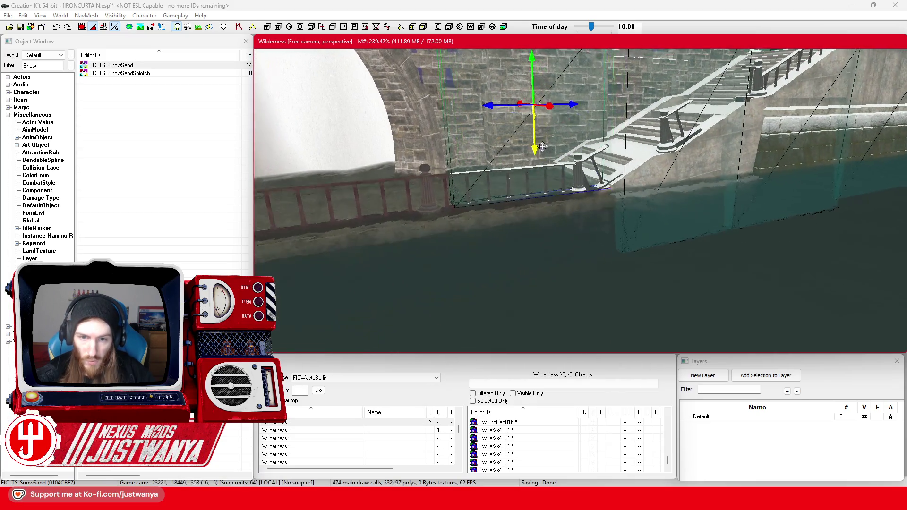
{"action": "scroll", "coordinate": [548, 161], "scroll_direction": "up", "scroll_amount": 10}
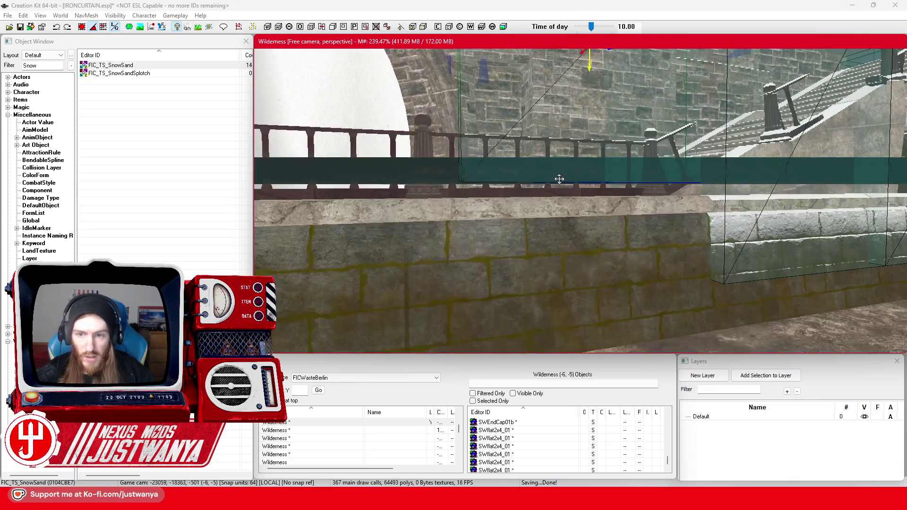
{"action": "scroll", "coordinate": [559, 179], "scroll_direction": "down", "scroll_amount": 5}
{"action": "left_click_drag", "start_coordinate": [609, 98], "coordinate": [608, 241]}
{"action": "scroll", "coordinate": [608, 184], "scroll_direction": "down", "scroll_amount": 3}
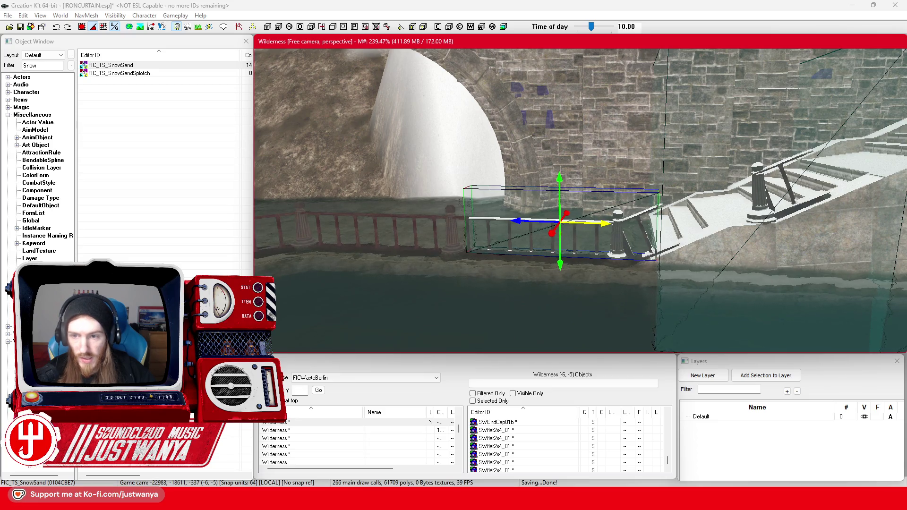
Pan across the arch and look down to check the railing meets the rusty red railing.
{"action": "mouse_move", "coordinate": [507, 229]}
{"action": "left_mouse_down"}
{"action": "mouse_move", "coordinate": [658, 211]}
{"action": "mouse_move", "coordinate": [591, 203]}
{"action": "mouse_move", "coordinate": [619, 233]}
{"action": "left_mouse_up"}
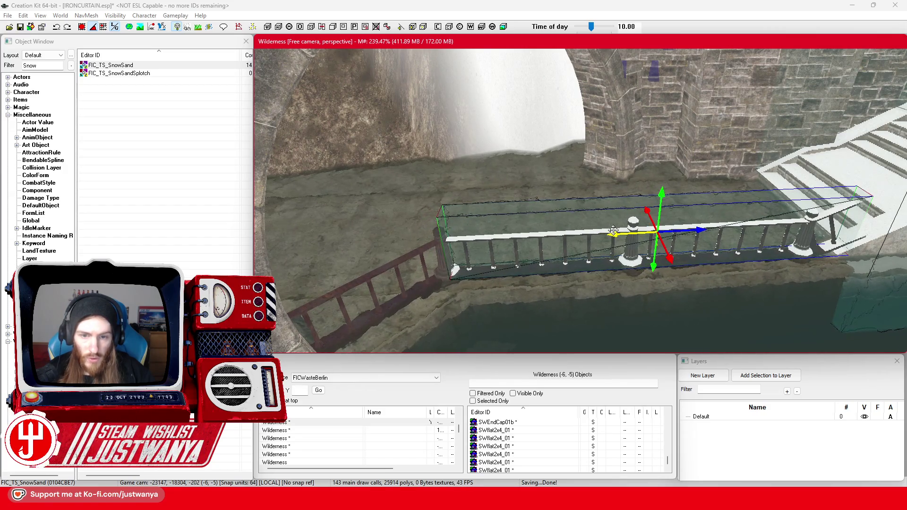
{"action": "left_click_drag", "start_coordinate": [536, 234], "coordinate": [549, 235]}
{"action": "mouse_move", "coordinate": [627, 191]}
{"action": "left_mouse_down"}
{"action": "mouse_move", "coordinate": [657, 239]}
{"action": "mouse_move", "coordinate": [646, 227]}
{"action": "mouse_move", "coordinate": [562, 237]}
{"action": "mouse_move", "coordinate": [567, 222]}
{"action": "left_mouse_up"}
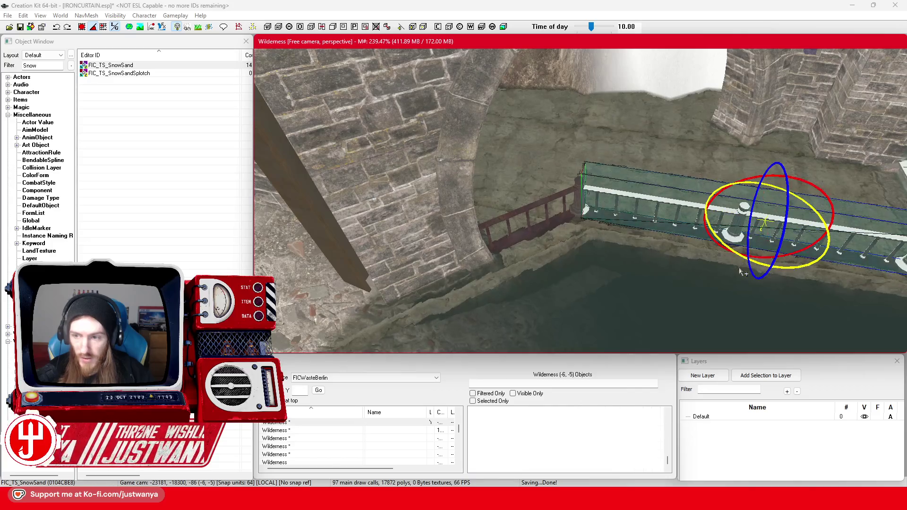
Rotate the railing piece to follow the wall and slide it along the canal edge to the corner.
{"action": "left_click_drag", "start_coordinate": [737, 253], "coordinate": [737, 253]}
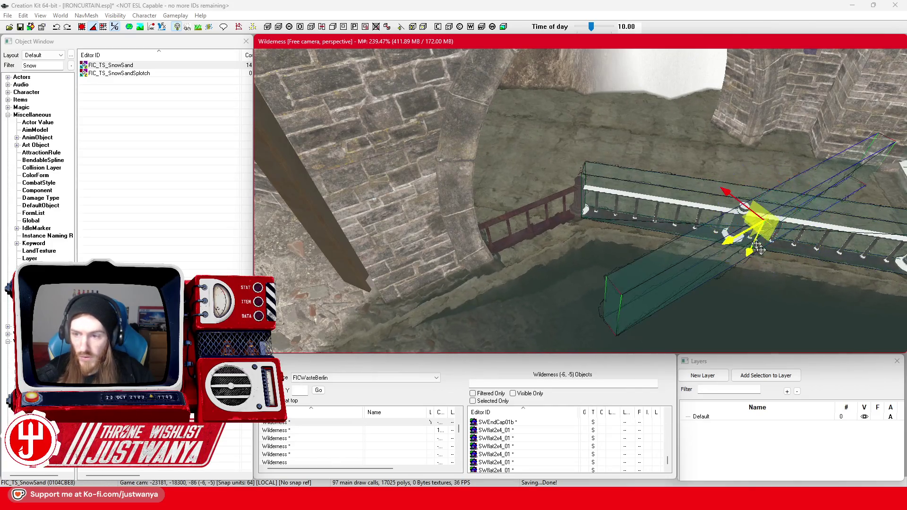
{"action": "mouse_move", "coordinate": [759, 224]}
{"action": "left_mouse_down"}
{"action": "mouse_move", "coordinate": [712, 260]}
{"action": "mouse_move", "coordinate": [595, 314]}
{"action": "mouse_move", "coordinate": [587, 289]}
{"action": "mouse_move", "coordinate": [516, 208]}
{"action": "mouse_move", "coordinate": [508, 215]}
{"action": "mouse_move", "coordinate": [516, 263]}
{"action": "mouse_move", "coordinate": [531, 258]}
{"action": "left_mouse_up"}
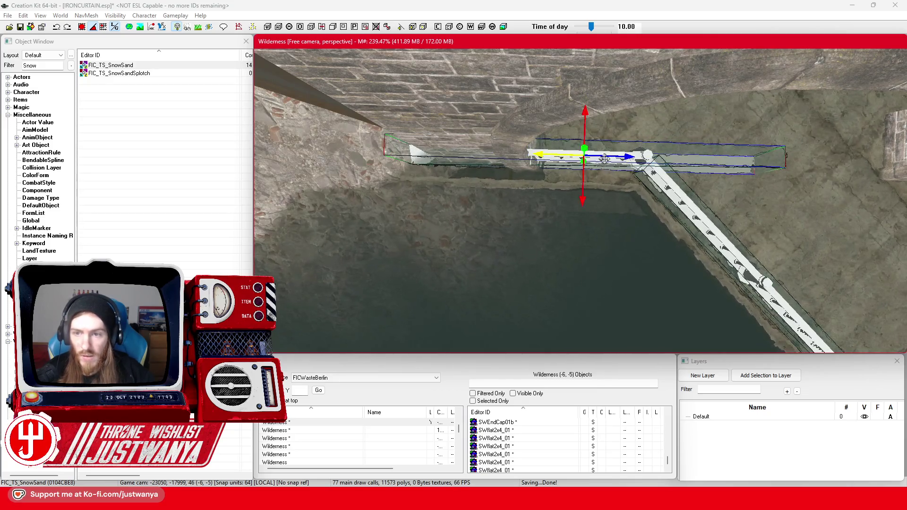
{"action": "left_click_drag", "start_coordinate": [604, 159], "coordinate": [540, 158]}
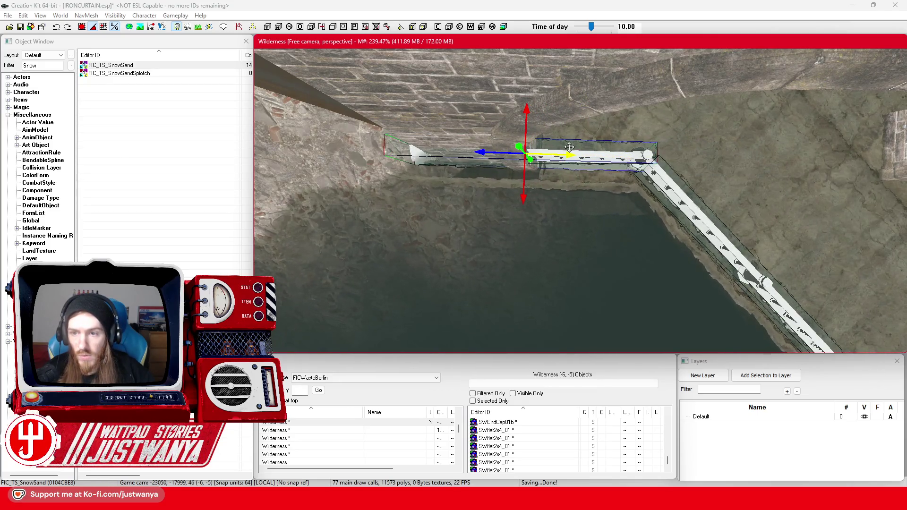
{"action": "left_click_drag", "start_coordinate": [484, 153], "coordinate": [510, 152]}
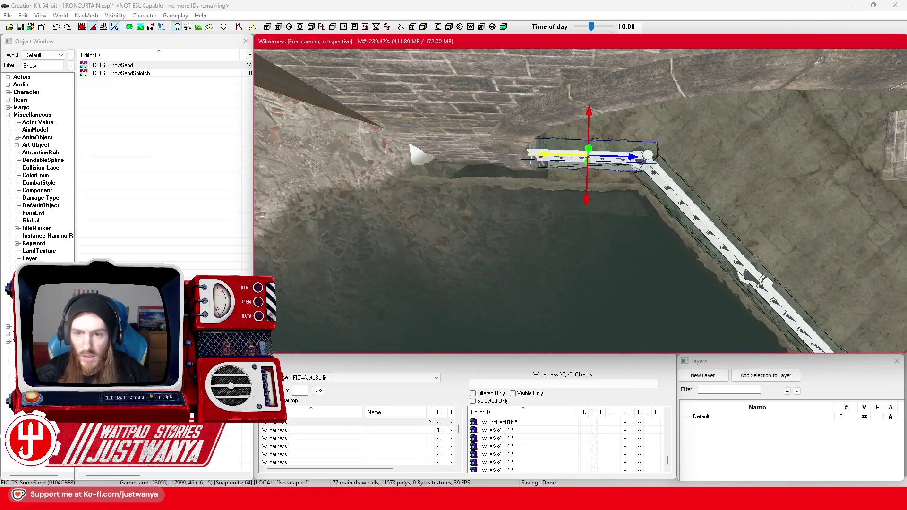
{"action": "key", "text": "shift"}
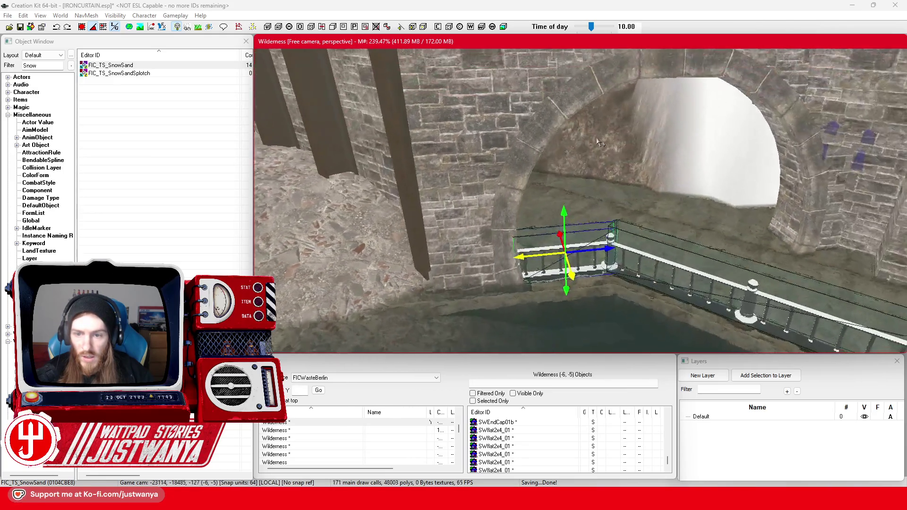
{"action": "scroll", "coordinate": [573, 184], "scroll_direction": "up", "scroll_amount": 3}
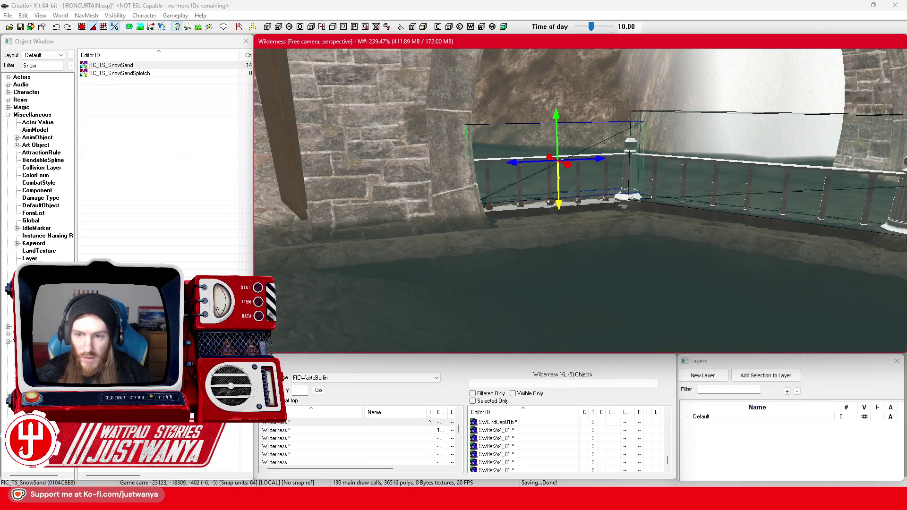
Fine-tune the railing piece's height, checking alignment from several angles, then save IRONCURTAIN.esp.
{"action": "left_click_drag", "start_coordinate": [557, 202], "coordinate": [558, 206]}
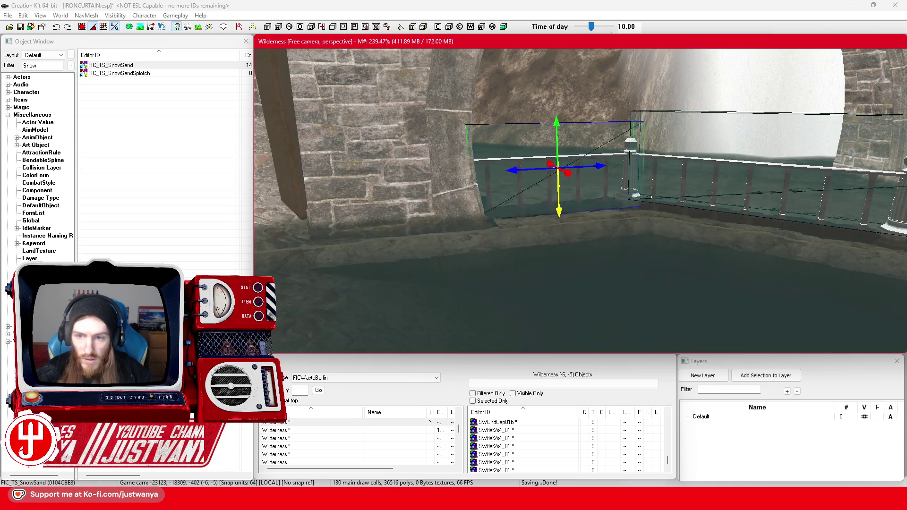
{"action": "key", "text": "shift"}
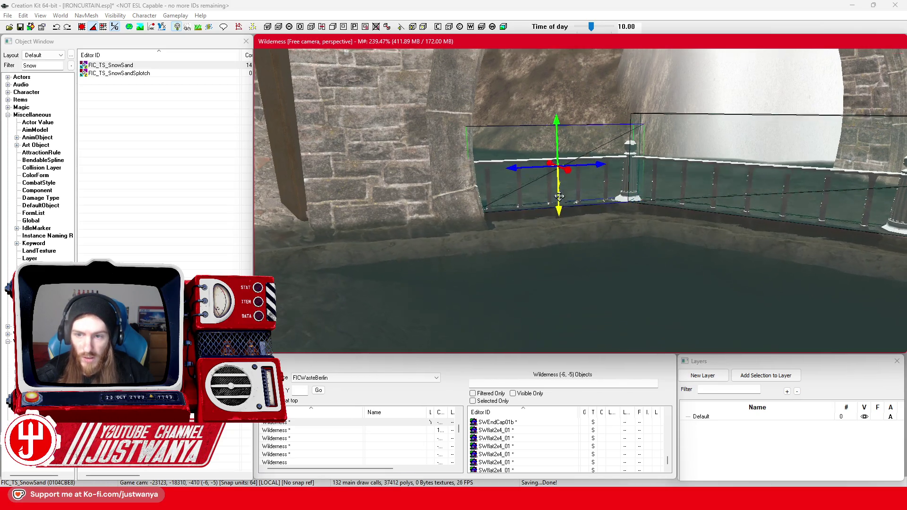
{"action": "key", "text": "shift"}
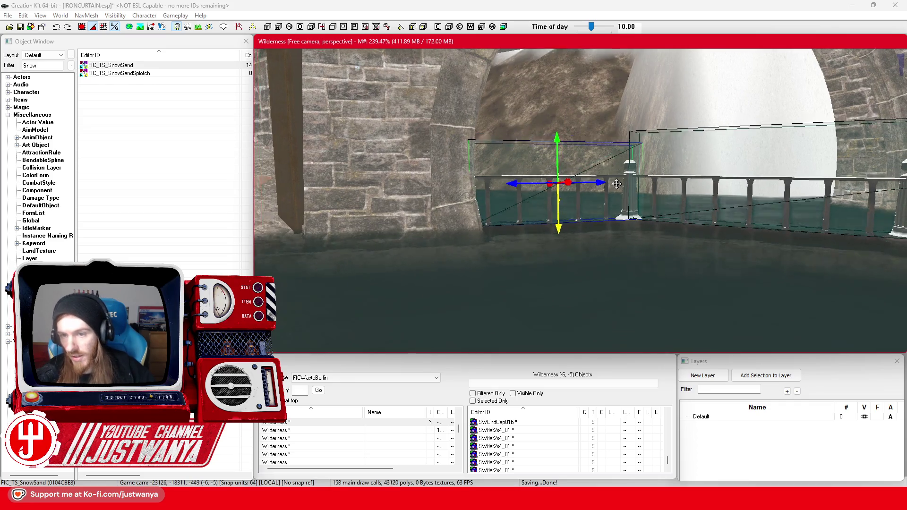
{"action": "left_click_drag", "start_coordinate": [585, 127], "coordinate": [585, 118]}
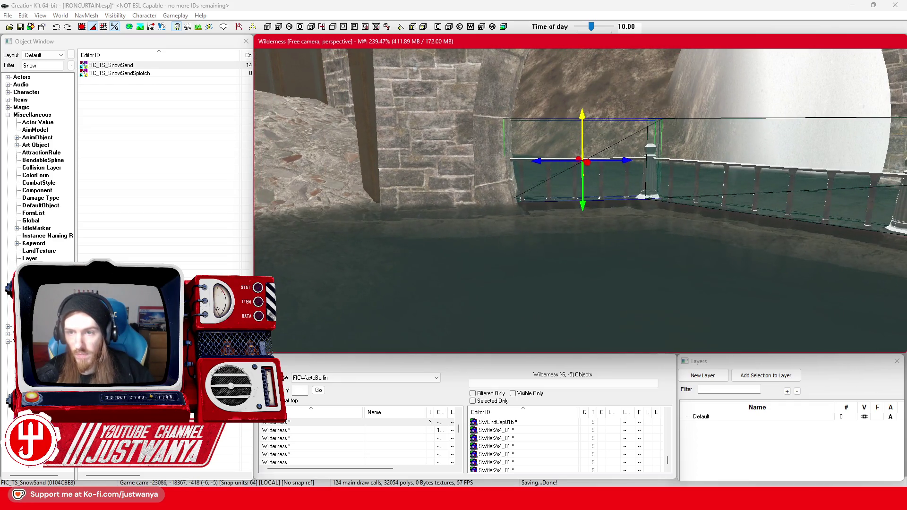
{"action": "key", "text": "shift"}
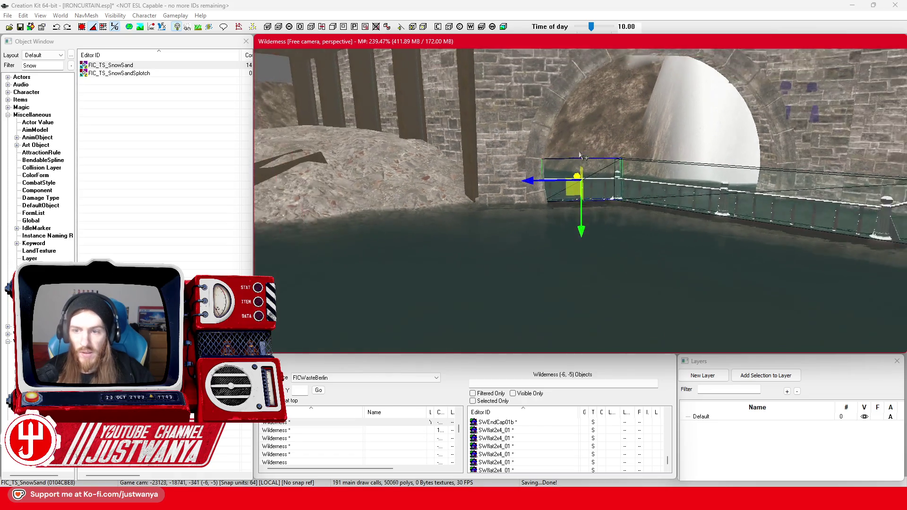
{"action": "key", "text": "shift"}
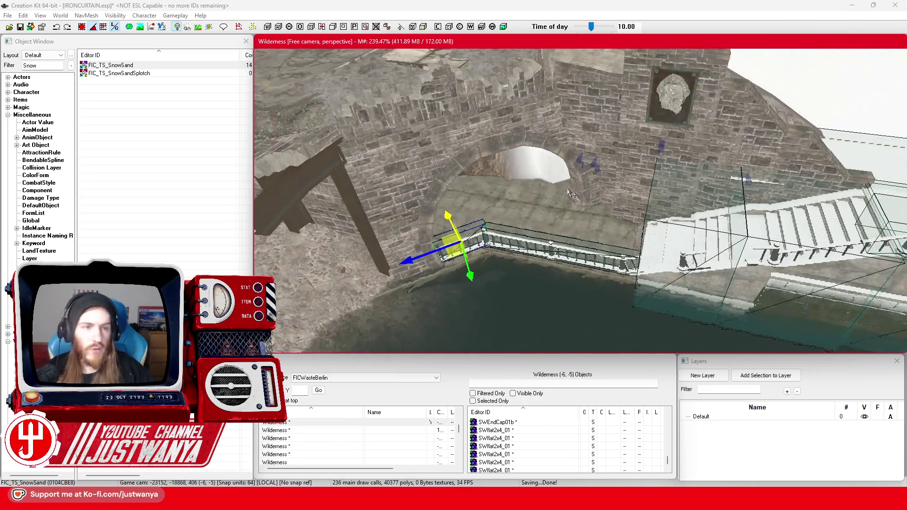
{"action": "left_click", "coordinate": [20, 29]}
{"action": "left_click", "coordinate": [21, 28]}
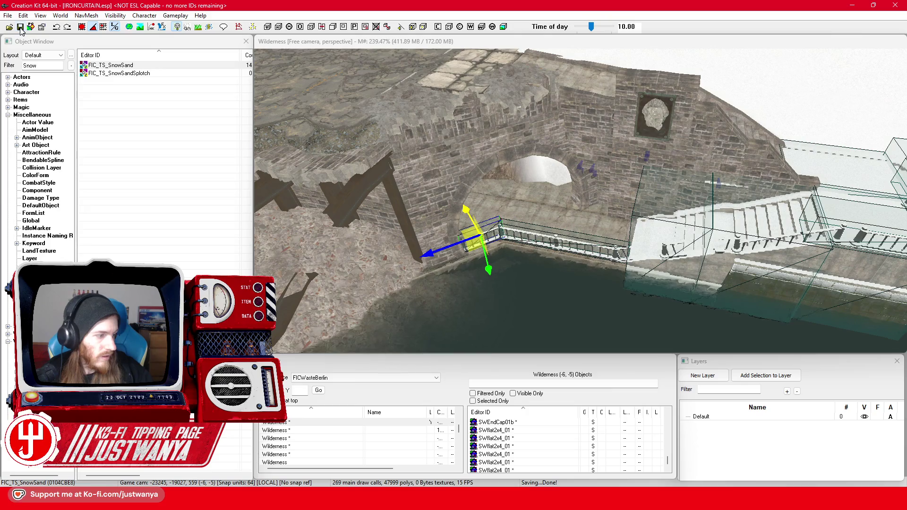
Select the CarRTunnelEntrance01 stone arch and orbit and zoom in to inspect it.
{"action": "left_click", "coordinate": [506, 140]}
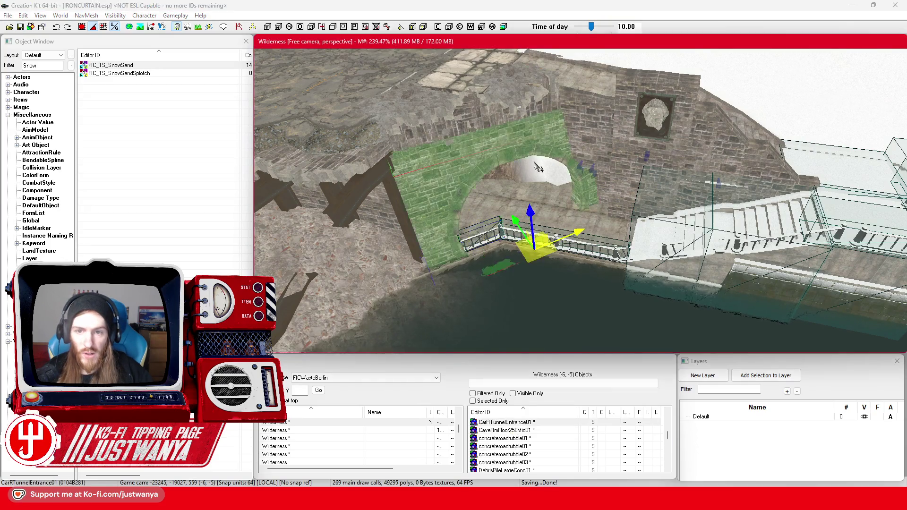
{"action": "left_click_drag", "start_coordinate": [518, 166], "coordinate": [555, 157]}
{"action": "scroll", "coordinate": [554, 158], "scroll_direction": "up", "scroll_amount": 10}
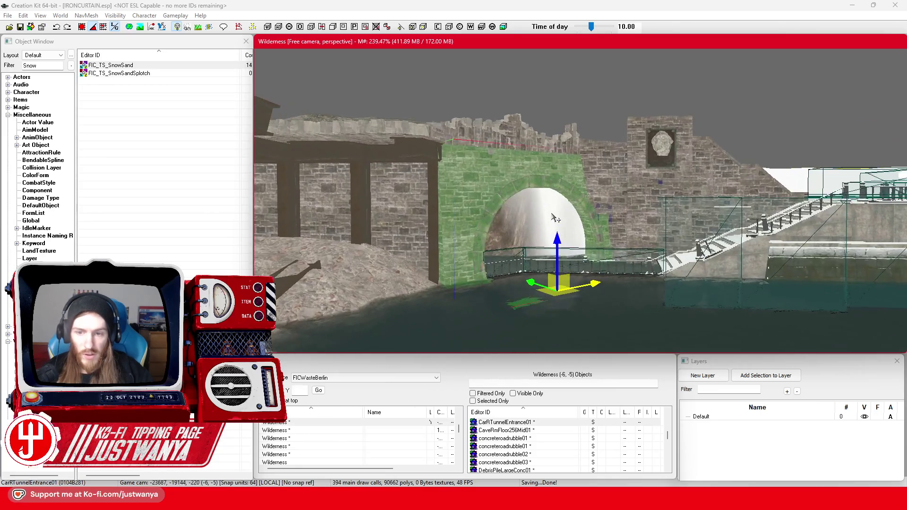
{"action": "scroll", "coordinate": [522, 263], "scroll_direction": "up", "scroll_amount": 5}
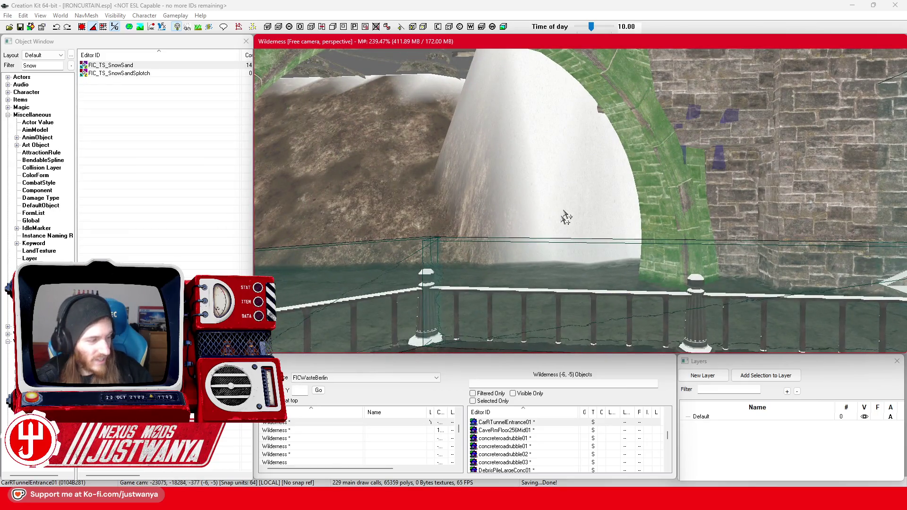
{"action": "mouse_move", "coordinate": [605, 234]}
{"action": "left_mouse_down"}
{"action": "mouse_move", "coordinate": [593, 191]}
{"action": "mouse_move", "coordinate": [540, 244]}
{"action": "left_mouse_up"}
{"action": "scroll", "coordinate": [540, 245], "scroll_direction": "up", "scroll_amount": 2}
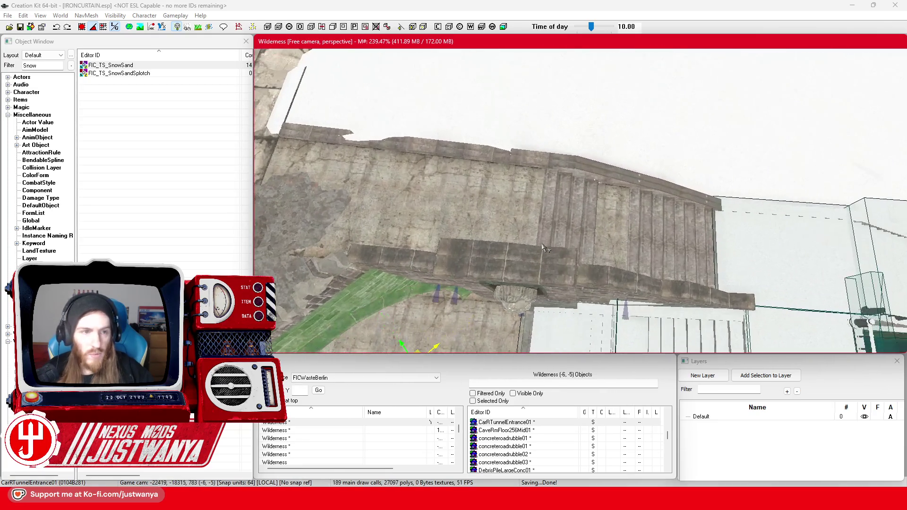
{"action": "left_click", "coordinate": [131, 68]}
Place another FIC_TS_SnowSand on the ground by the canal-side stairs and nudge it into position.
{"action": "mouse_move", "coordinate": [207, 106]}
{"action": "left_mouse_down"}
{"action": "mouse_move", "coordinate": [519, 236]}
{"action": "mouse_move", "coordinate": [758, 259]}
{"action": "mouse_move", "coordinate": [619, 236]}
{"action": "mouse_move", "coordinate": [634, 239]}
{"action": "left_mouse_up"}
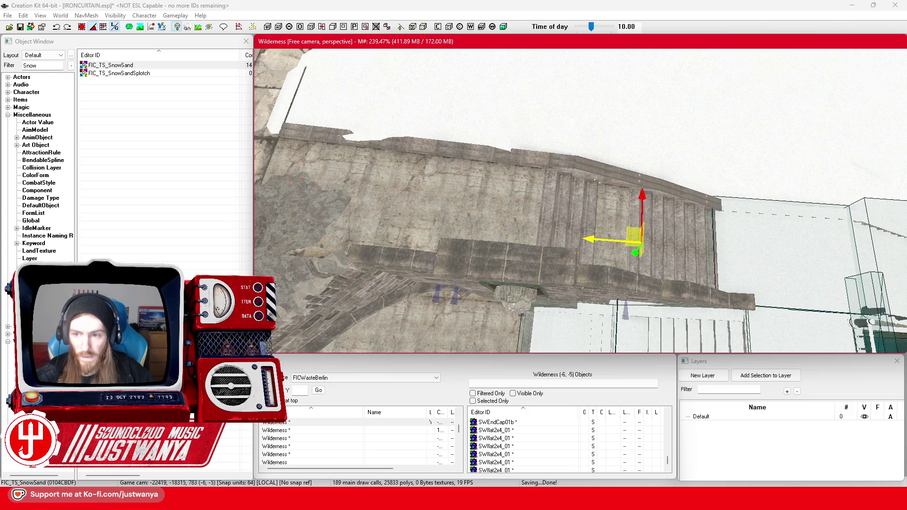
{"action": "scroll", "coordinate": [592, 235], "scroll_direction": "down", "scroll_amount": 5}
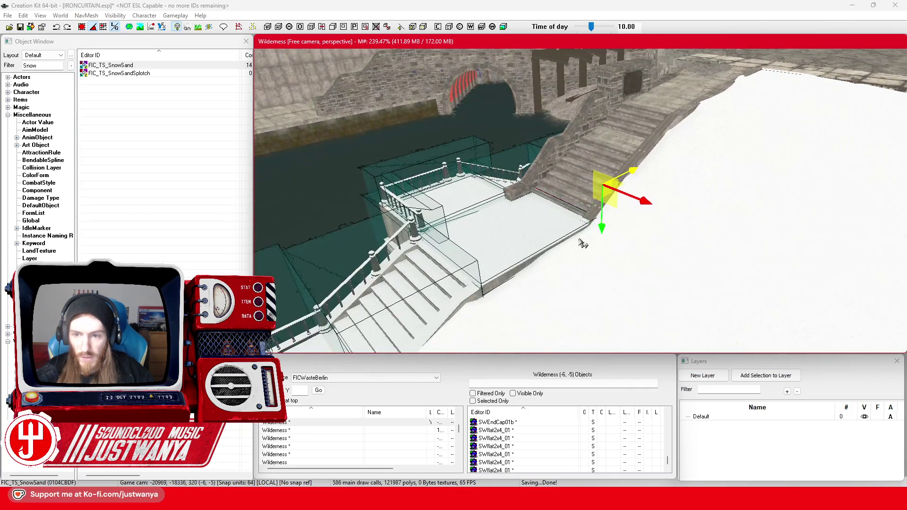
{"action": "mouse_move", "coordinate": [603, 230]}
{"action": "left_mouse_down"}
{"action": "mouse_move", "coordinate": [614, 206]}
{"action": "mouse_move", "coordinate": [601, 215]}
{"action": "left_mouse_up"}
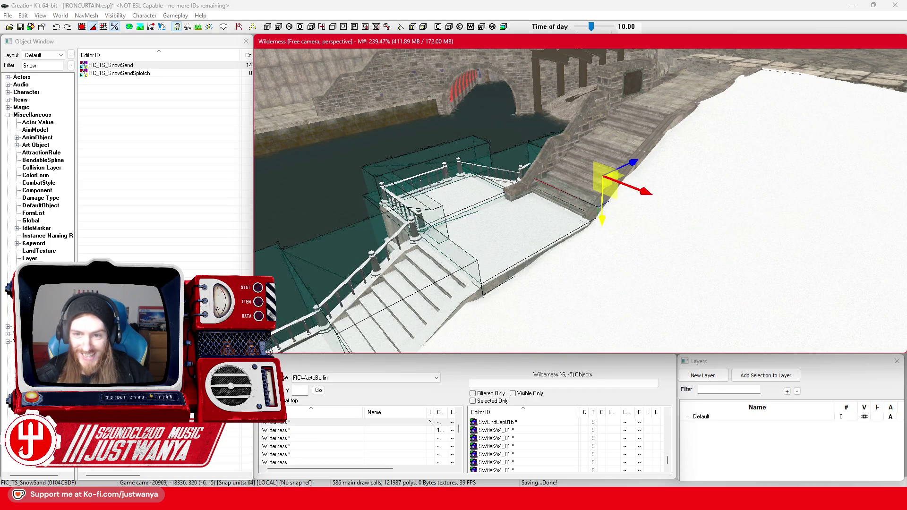
{"action": "scroll", "coordinate": [601, 215], "scroll_direction": "up", "scroll_amount": 5}
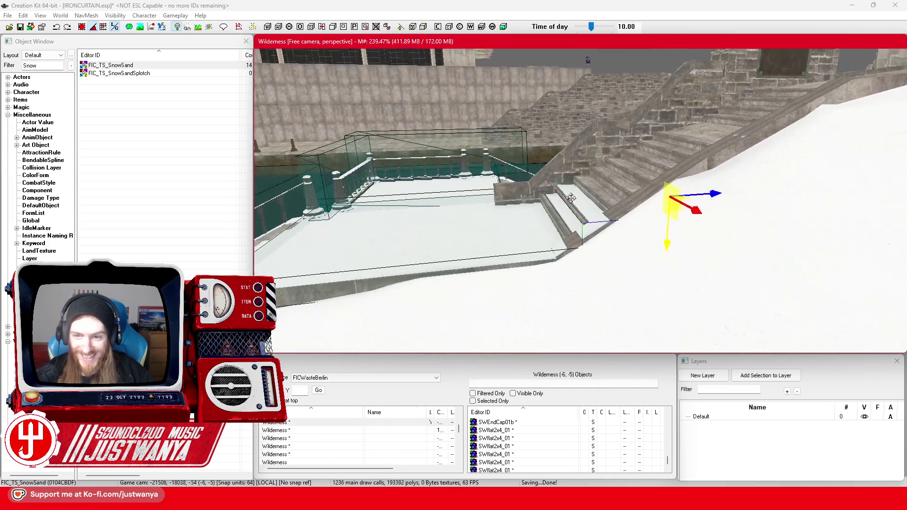
{"action": "left_click_drag", "start_coordinate": [618, 193], "coordinate": [644, 239]}
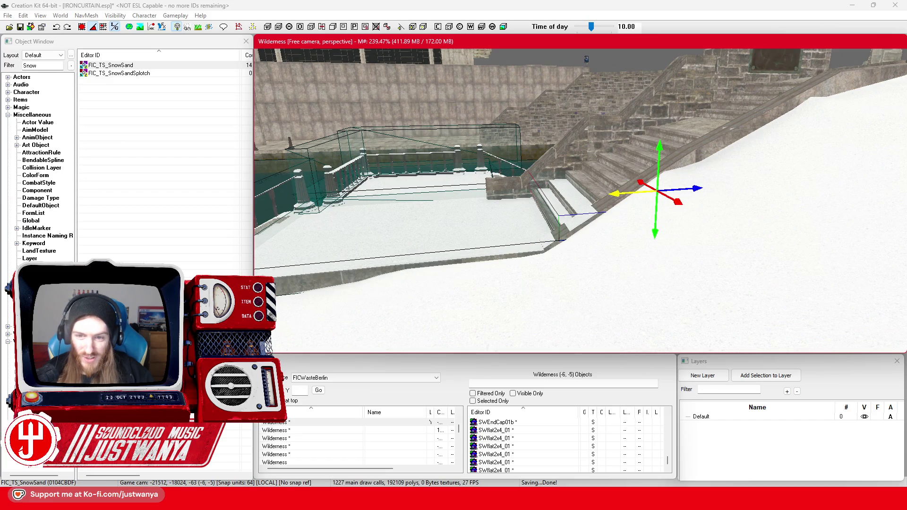
{"action": "key", "text": "f"}
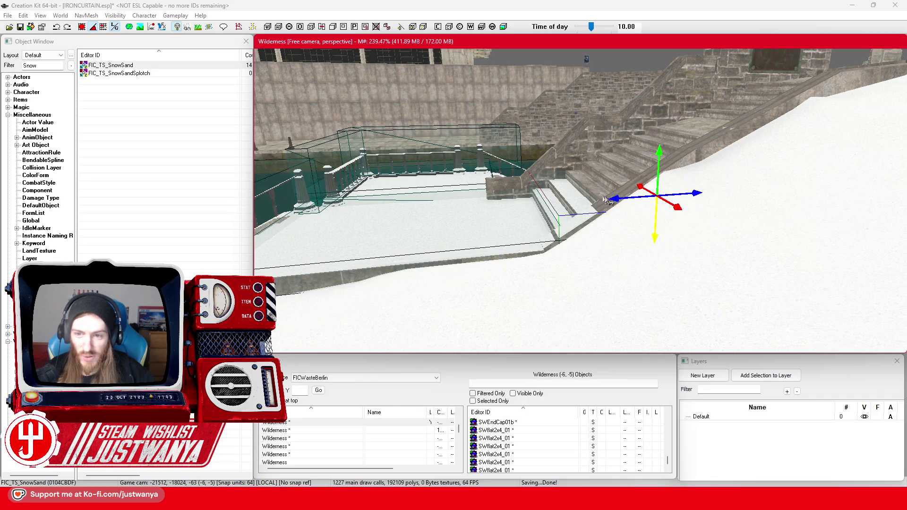
{"action": "left_click", "coordinate": [565, 199]}
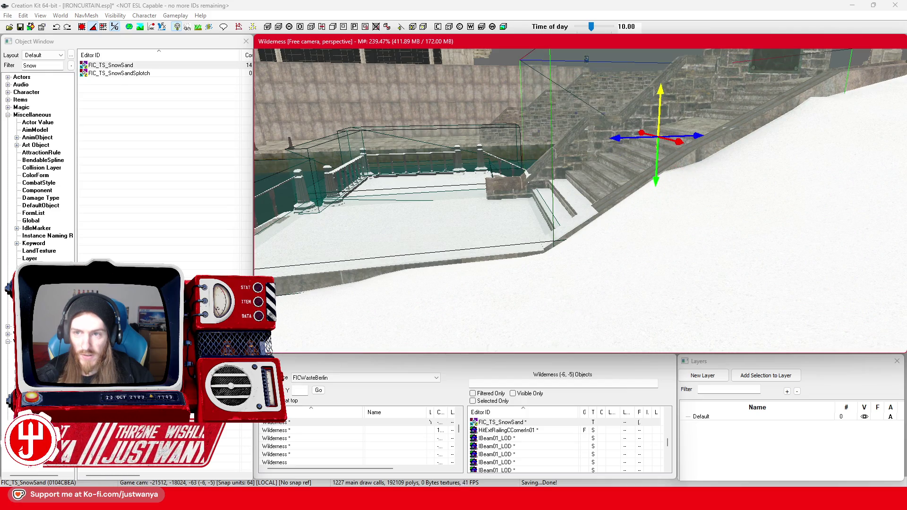
{"action": "scroll", "coordinate": [643, 105], "scroll_direction": "up", "scroll_amount": 5}
Shift the snow patch over the stone staircase so it reaches the top landing.
{"action": "left_click_drag", "start_coordinate": [643, 105], "coordinate": [600, 191]}
{"action": "mouse_move", "coordinate": [550, 217]}
{"action": "left_mouse_down"}
{"action": "mouse_move", "coordinate": [523, 218]}
{"action": "mouse_move", "coordinate": [552, 239]}
{"action": "mouse_move", "coordinate": [519, 201]}
{"action": "left_mouse_up"}
{"action": "mouse_move", "coordinate": [527, 241]}
{"action": "left_mouse_down"}
{"action": "mouse_move", "coordinate": [557, 248]}
{"action": "mouse_move", "coordinate": [658, 223]}
{"action": "left_mouse_up"}
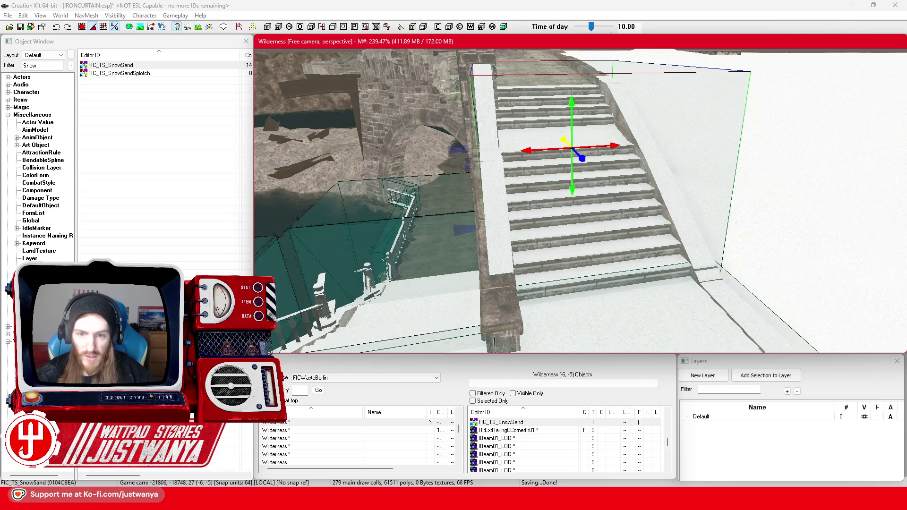
{"action": "mouse_move", "coordinate": [658, 223]}
{"action": "left_mouse_down"}
{"action": "mouse_move", "coordinate": [606, 145]}
{"action": "mouse_move", "coordinate": [577, 140]}
{"action": "mouse_move", "coordinate": [558, 111]}
{"action": "left_mouse_up"}
{"action": "mouse_move", "coordinate": [534, 80]}
{"action": "left_mouse_down"}
{"action": "mouse_move", "coordinate": [520, 70]}
{"action": "mouse_move", "coordinate": [521, 115]}
{"action": "left_mouse_up"}
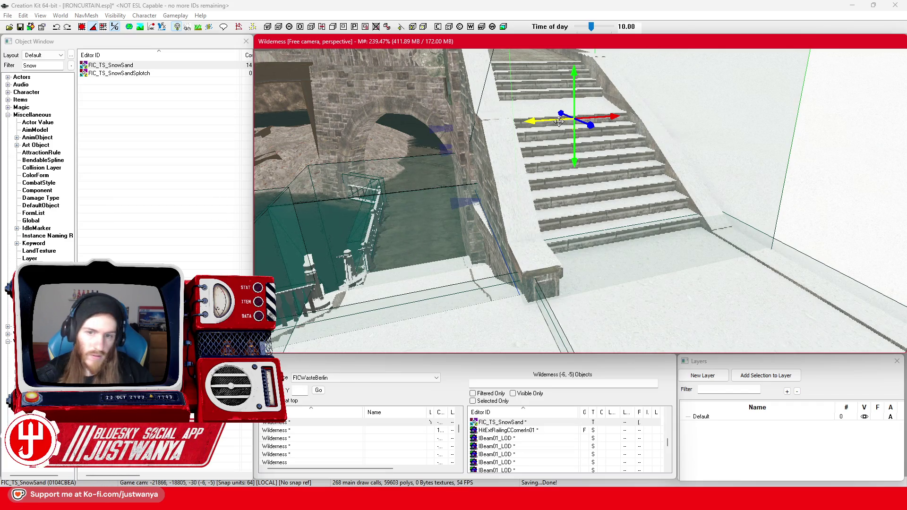
{"action": "scroll", "coordinate": [558, 192], "scroll_direction": "down", "scroll_amount": 5}
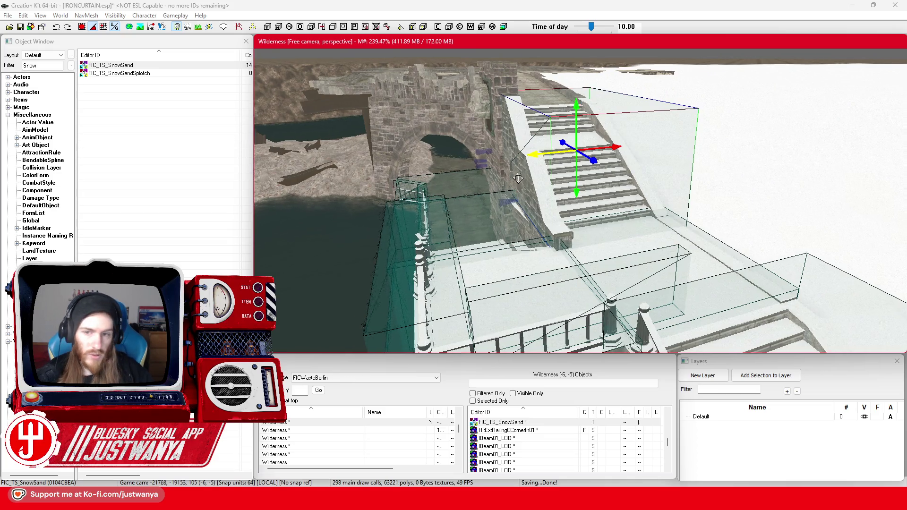
{"action": "scroll", "coordinate": [519, 193], "scroll_direction": "up", "scroll_amount": 5}
{"action": "scroll", "coordinate": [584, 186], "scroll_direction": "up", "scroll_amount": 1}
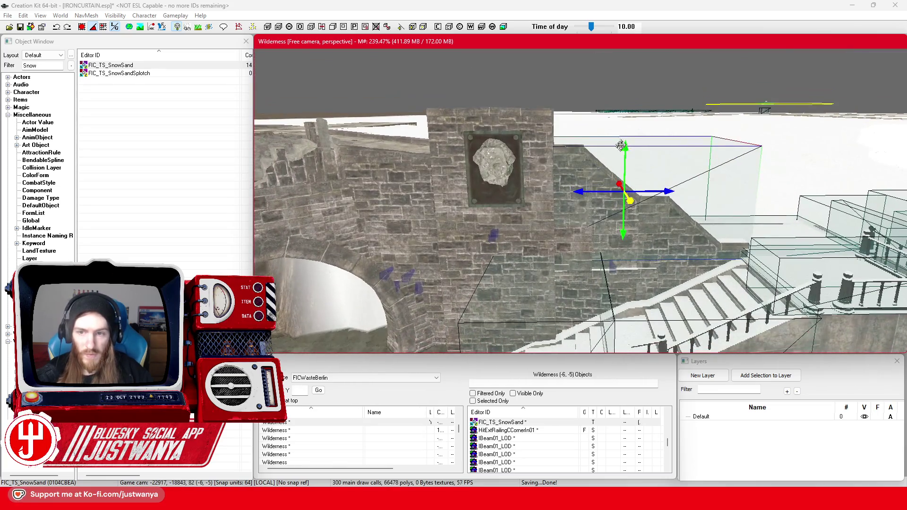
Slide the snow slab past the stairs so it covers the paved stone floor.
{"action": "key", "text": "shift"}
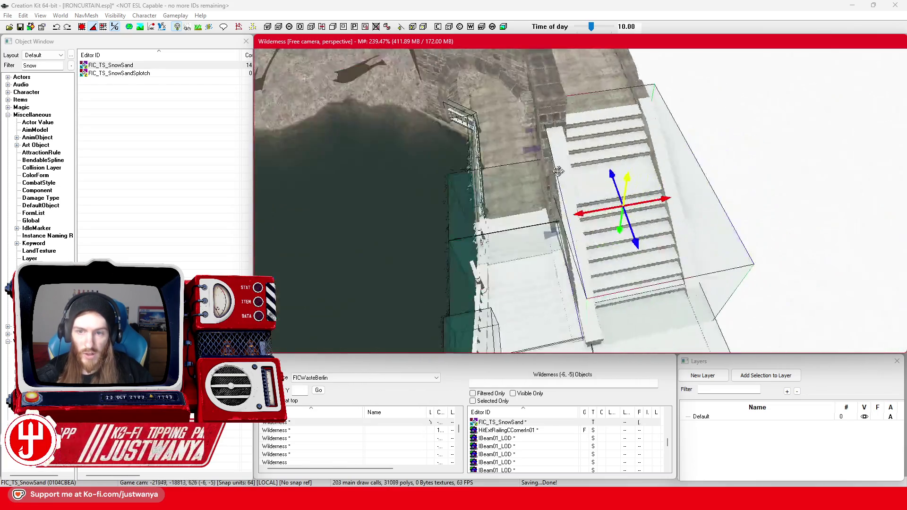
{"action": "key", "text": "shift"}
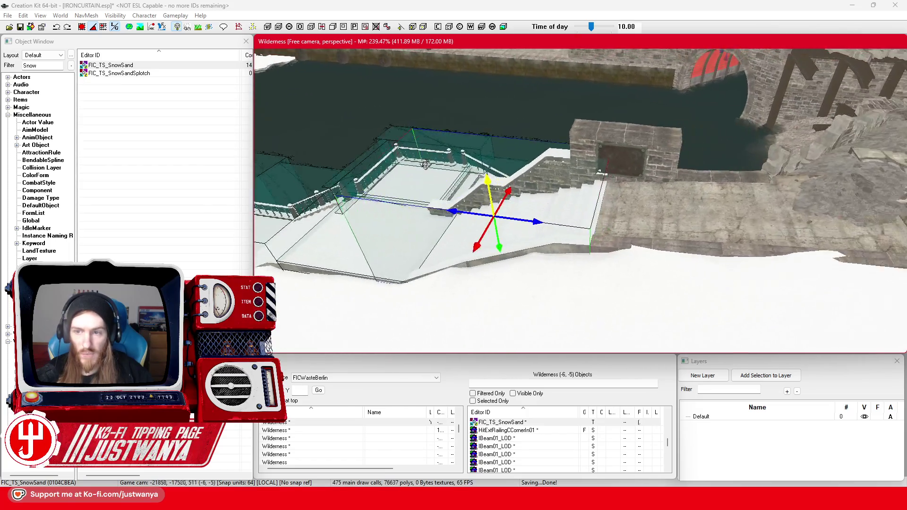
{"action": "key", "text": "shift"}
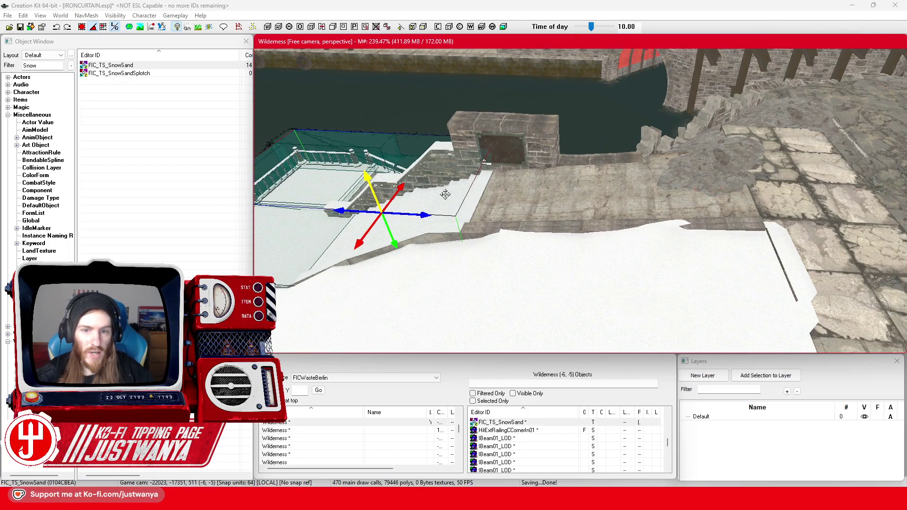
{"action": "left_click_drag", "start_coordinate": [427, 216], "coordinate": [651, 226]}
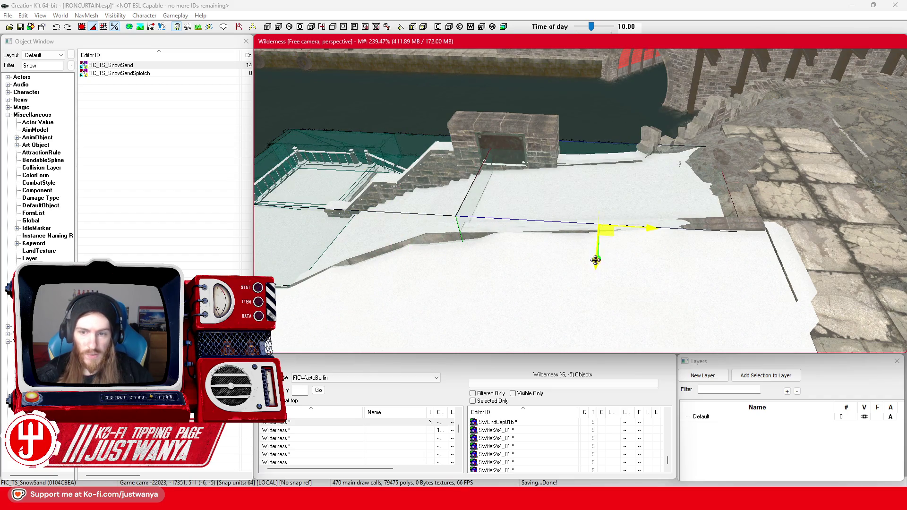
{"action": "key", "text": "shift"}
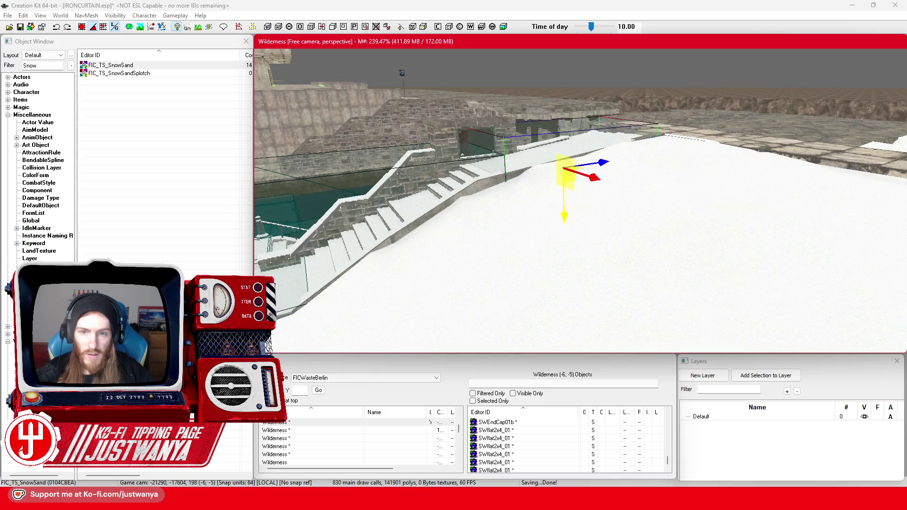
{"action": "key", "text": "shift"}
{"action": "key", "text": "shift"}
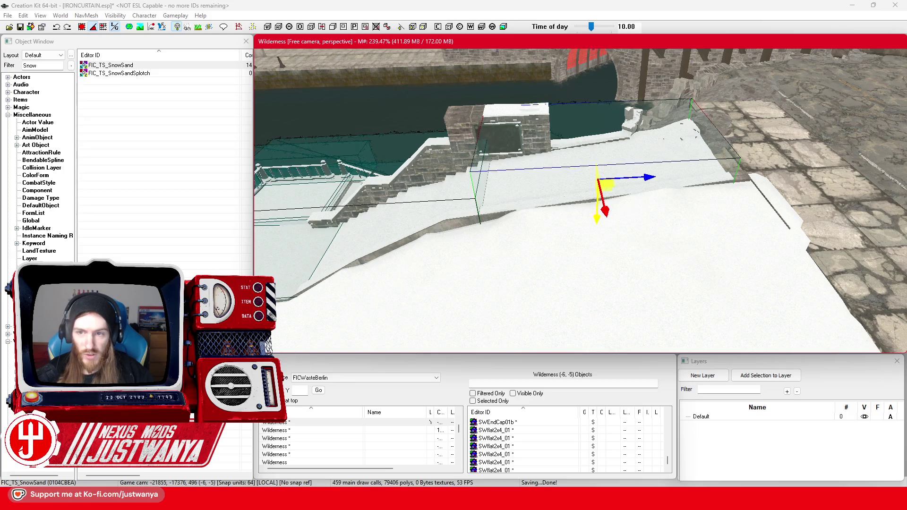
{"action": "scroll", "coordinate": [595, 214], "scroll_direction": "up", "scroll_amount": 2}
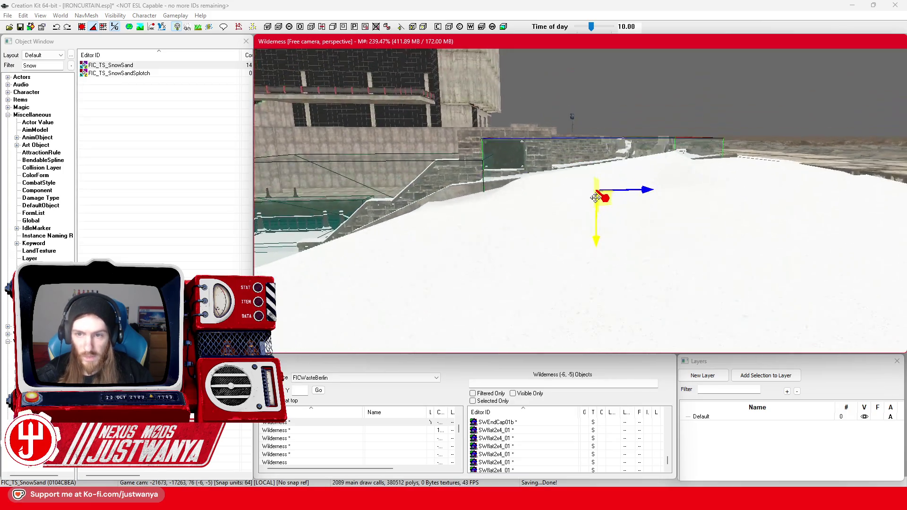
{"action": "scroll", "coordinate": [598, 213], "scroll_direction": "down", "scroll_amount": 3}
{"action": "key", "text": "shift"}
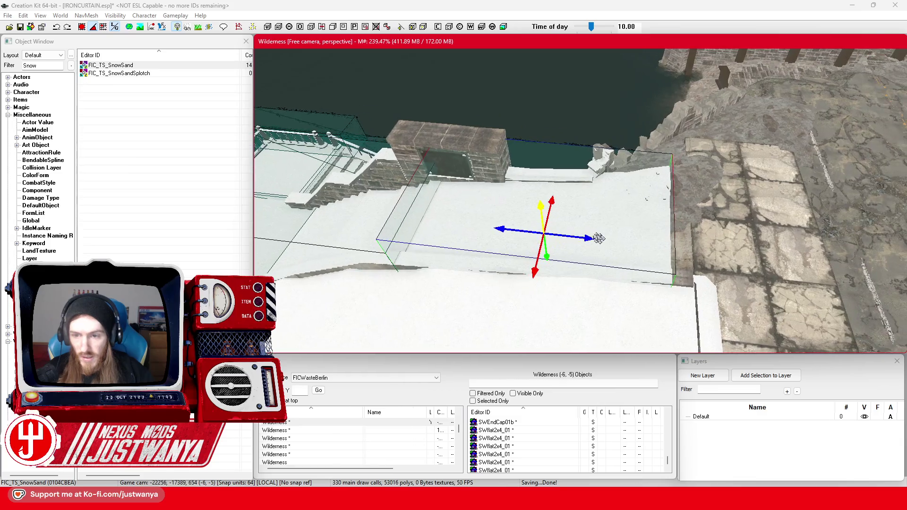
{"action": "left_click_drag", "start_coordinate": [590, 241], "coordinate": [598, 242]}
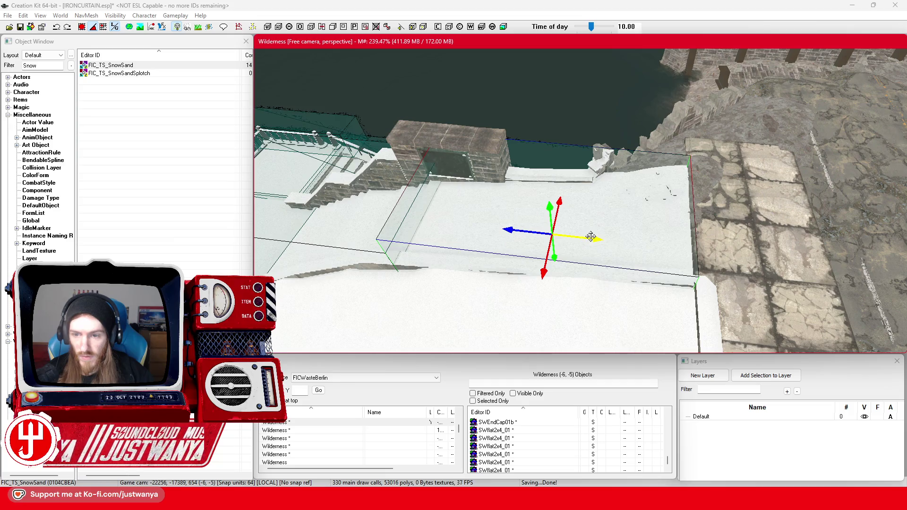
Fine-tune the snow slab's position against the wall, nudging it slightly left.
{"action": "left_click_drag", "start_coordinate": [589, 237], "coordinate": [625, 236]}
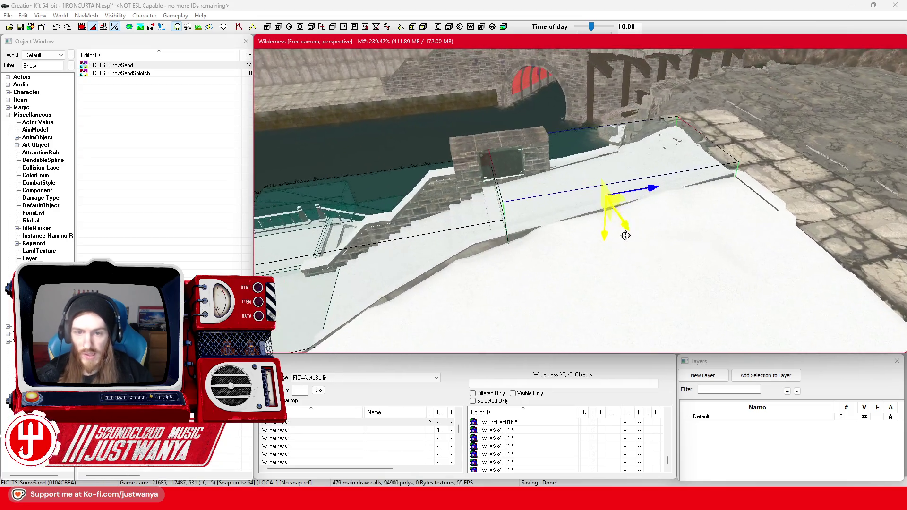
{"action": "scroll", "coordinate": [624, 236], "scroll_direction": "up", "scroll_amount": 3}
{"action": "key", "text": "e"}
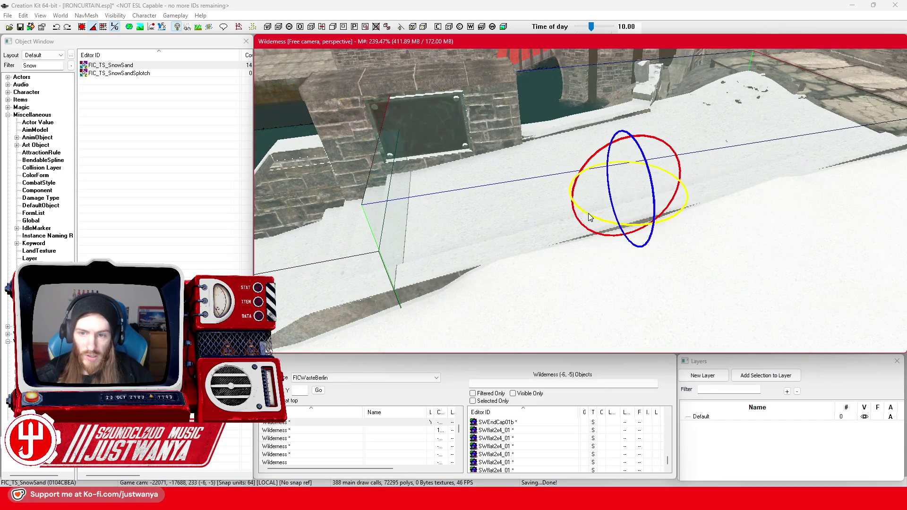
{"action": "key", "text": "w"}
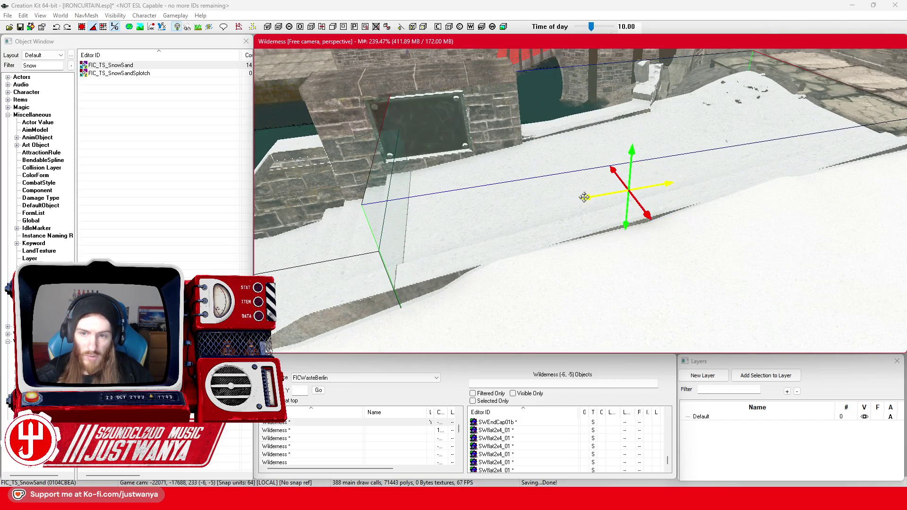
{"action": "left_click_drag", "start_coordinate": [584, 191], "coordinate": [573, 185]}
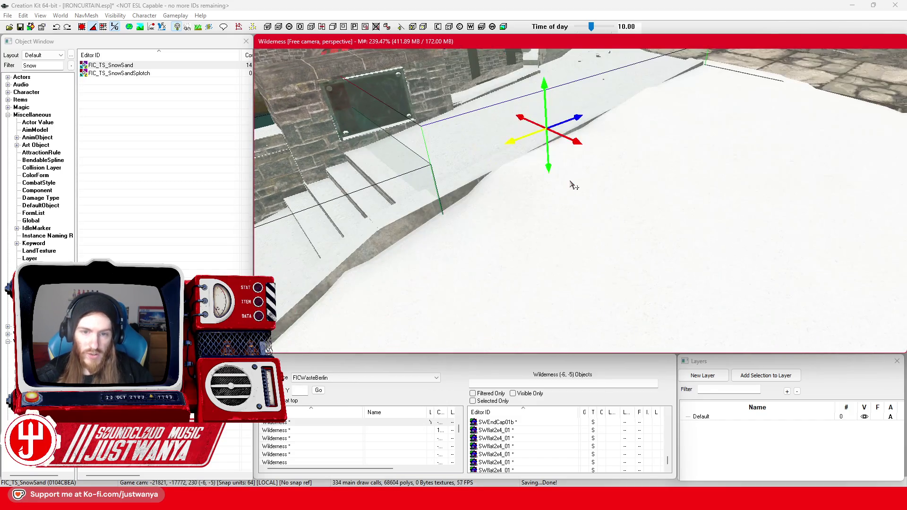
{"action": "scroll", "coordinate": [467, 142], "scroll_direction": "down", "scroll_amount": 3}
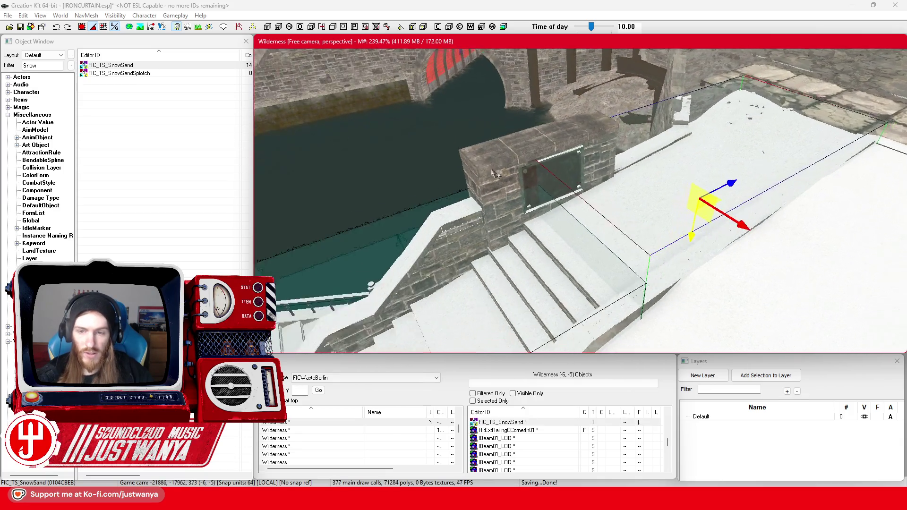
{"action": "scroll", "coordinate": [476, 163], "scroll_direction": "down", "scroll_amount": 2}
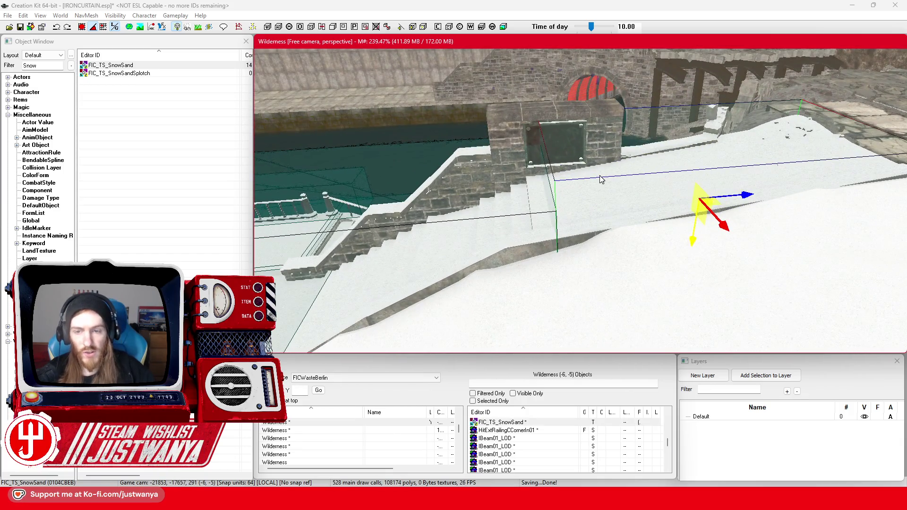
{"action": "mouse_move", "coordinate": [699, 198]}
{"action": "left_mouse_down"}
{"action": "mouse_move", "coordinate": [650, 207]}
{"action": "mouse_move", "coordinate": [635, 181]}
{"action": "left_mouse_up"}
{"action": "scroll", "coordinate": [593, 167], "scroll_direction": "up", "scroll_amount": 5}
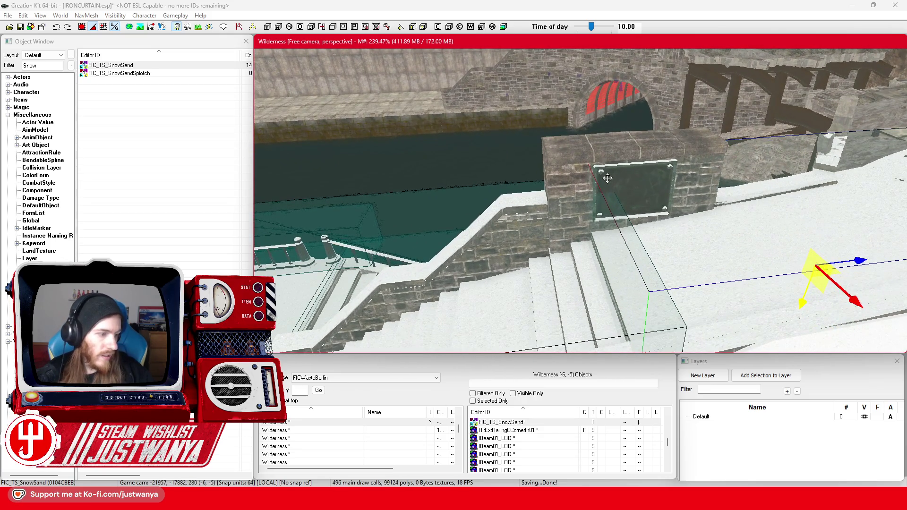
{"action": "scroll", "coordinate": [607, 178], "scroll_direction": "up", "scroll_amount": 3}
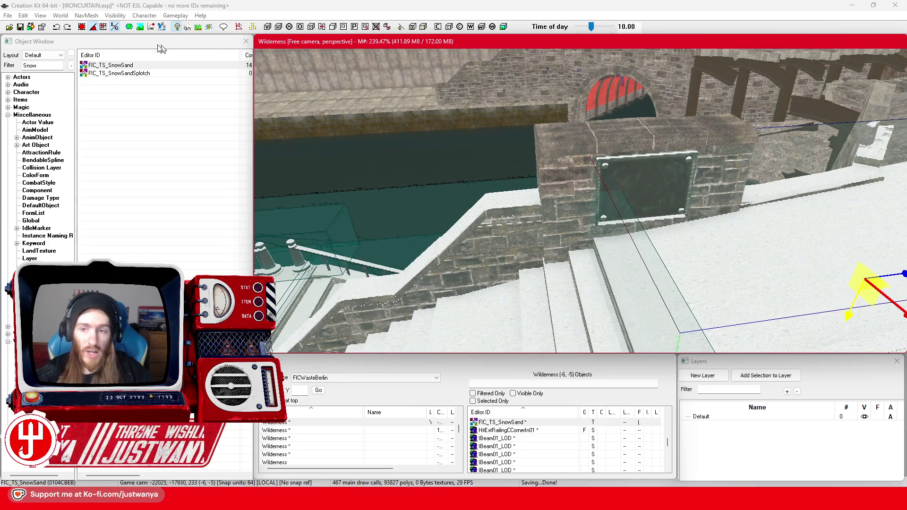
Place a second FIC_TS_SnowSand decal on top of the plaque pillar.
{"action": "left_click", "coordinate": [130, 59]}
{"action": "left_click_drag", "start_coordinate": [640, 136], "coordinate": [608, 158]}
{"action": "key", "text": "e"}
Stand the new decal upright above the pillar and enable Uses Box Primitive.
{"action": "key", "text": "w"}
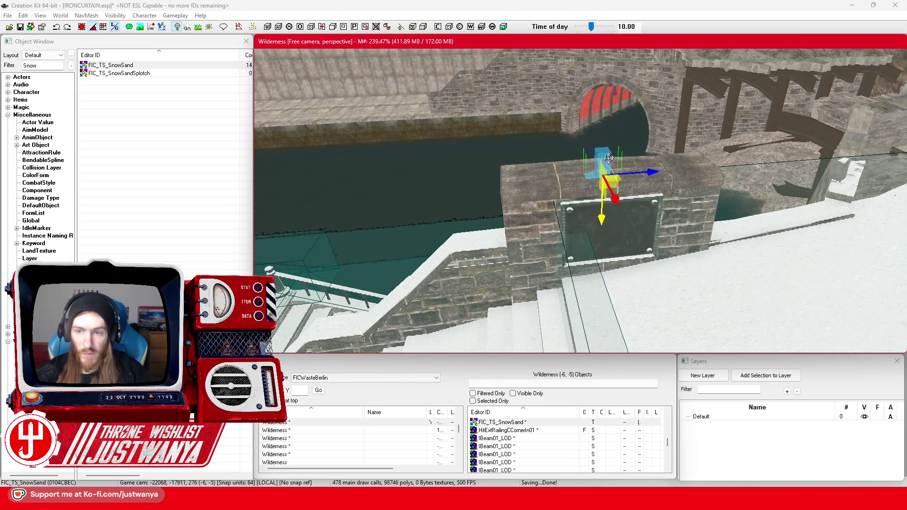
{"action": "left_click_drag", "start_coordinate": [601, 221], "coordinate": [602, 180]}
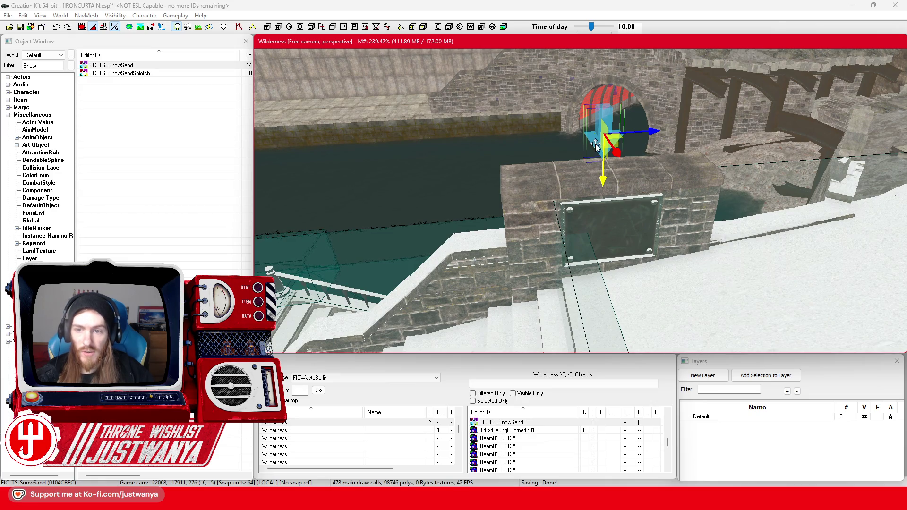
{"action": "double_click", "coordinate": [596, 144]}
{"action": "left_click", "coordinate": [372, 235]}
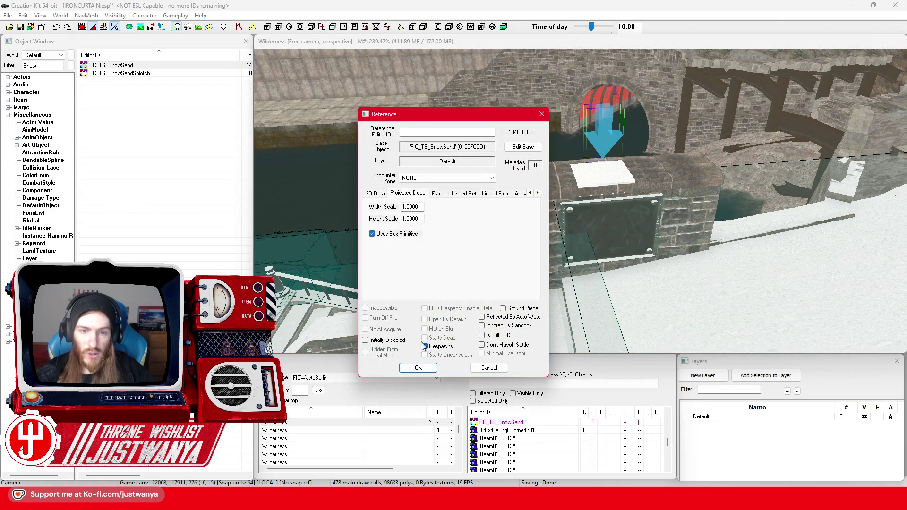
{"action": "left_click", "coordinate": [418, 368]}
Resize the snow box into a thin, wide cap fitting the pillar top.
{"action": "key", "text": "shift"}
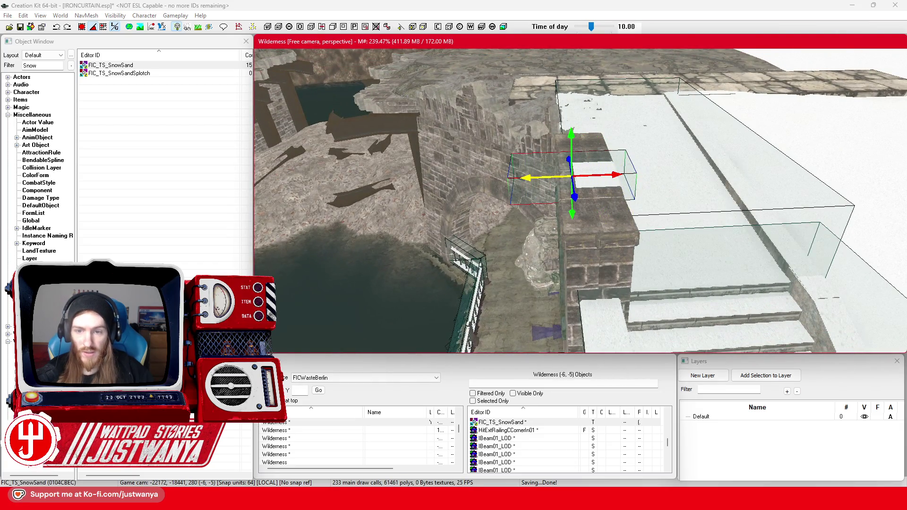
{"action": "scroll", "coordinate": [594, 192], "scroll_direction": "up", "scroll_amount": 3}
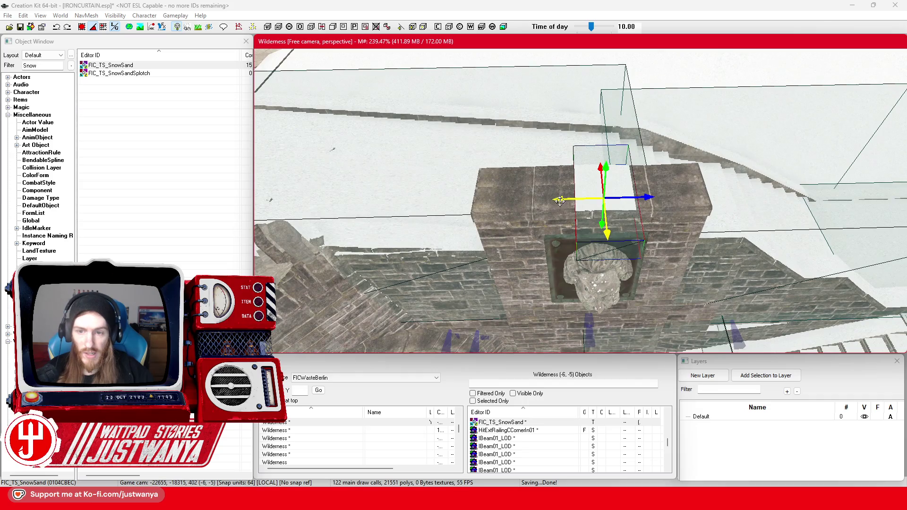
{"action": "left_click_drag", "start_coordinate": [559, 200], "coordinate": [559, 203]}
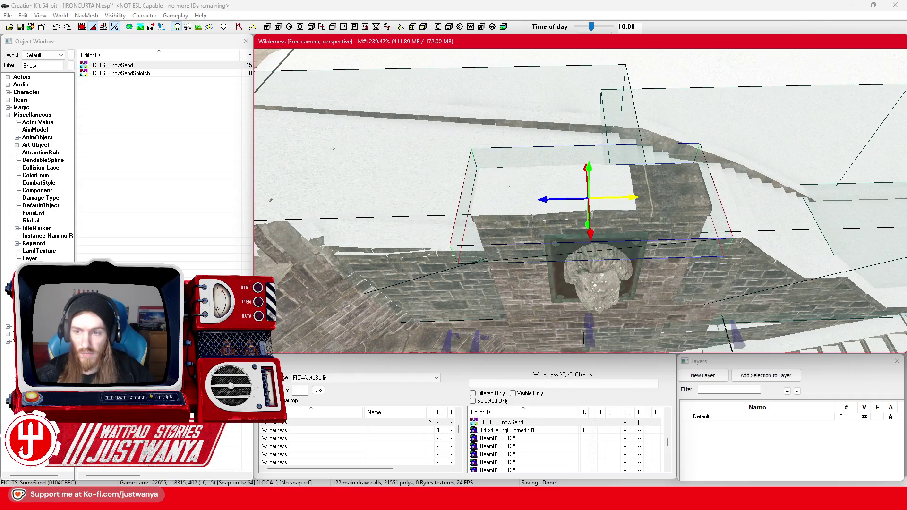
{"action": "key", "text": "shift"}
{"action": "left_click_drag", "start_coordinate": [527, 171], "coordinate": [547, 169]}
{"action": "key", "text": "shift"}
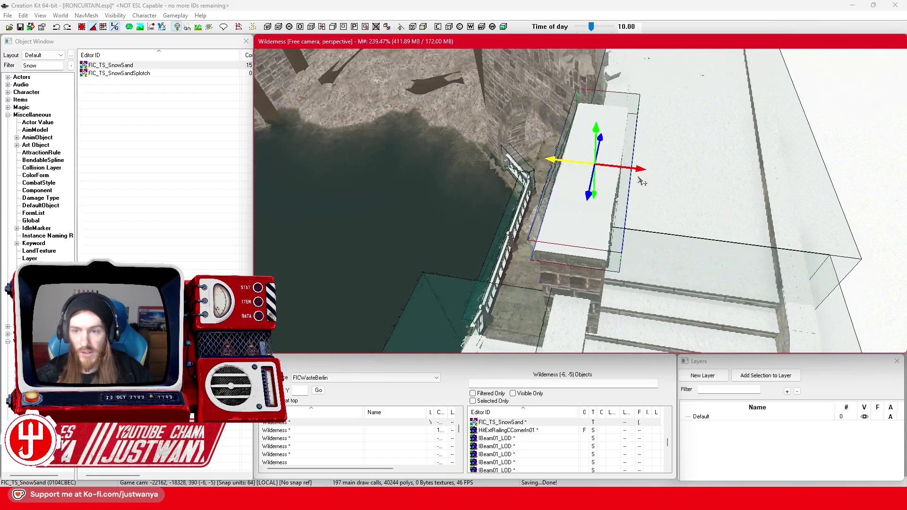
{"action": "key", "text": "shift"}
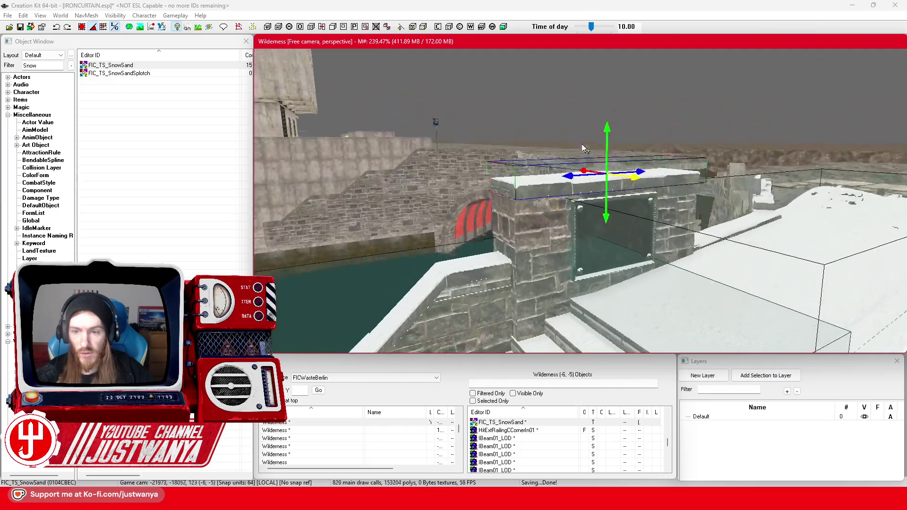
{"action": "key", "text": "shift"}
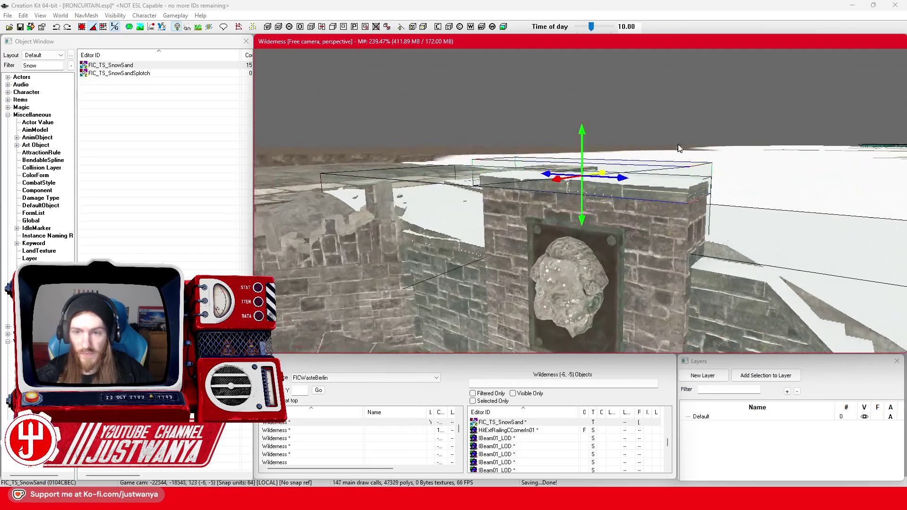
Lower the snow decal down the pillar over the bust on the face plaque, then nudge it right.
{"action": "left_click_drag", "start_coordinate": [577, 201], "coordinate": [580, 255]}
{"action": "key", "text": "shift"}
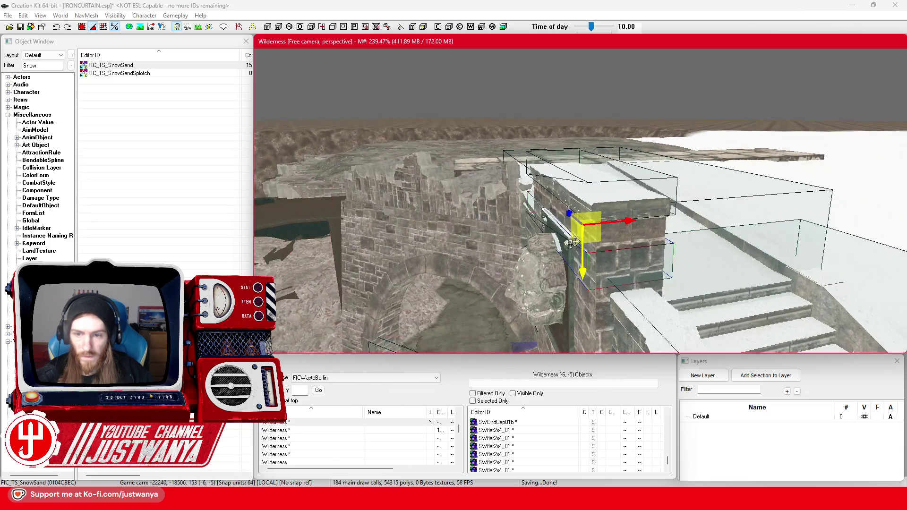
{"action": "key", "text": "shift"}
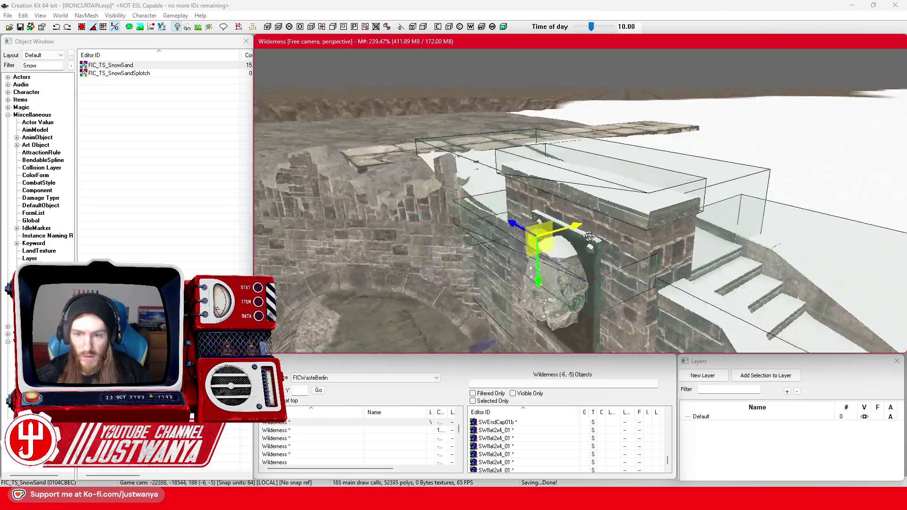
{"action": "key", "text": "shift"}
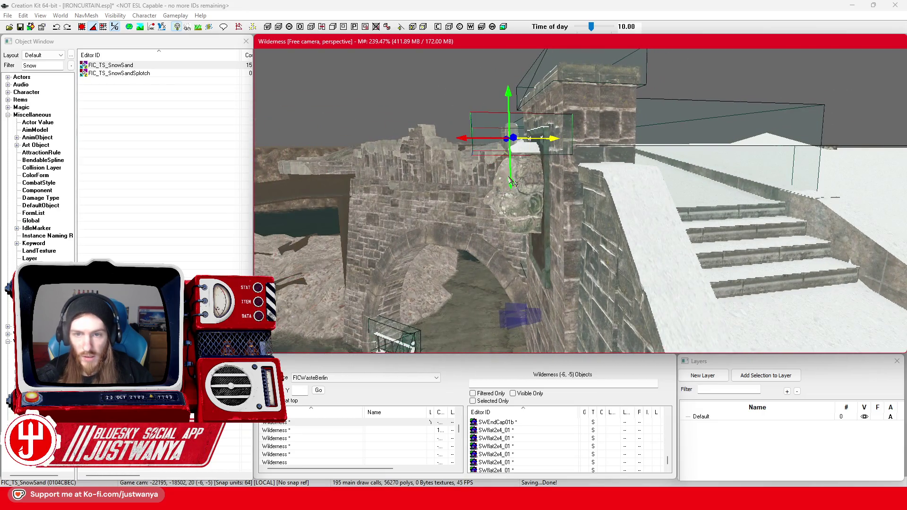
{"action": "mouse_move", "coordinate": [511, 184]}
{"action": "left_mouse_down"}
{"action": "mouse_move", "coordinate": [513, 250]}
{"action": "mouse_move", "coordinate": [512, 203]}
{"action": "left_mouse_up"}
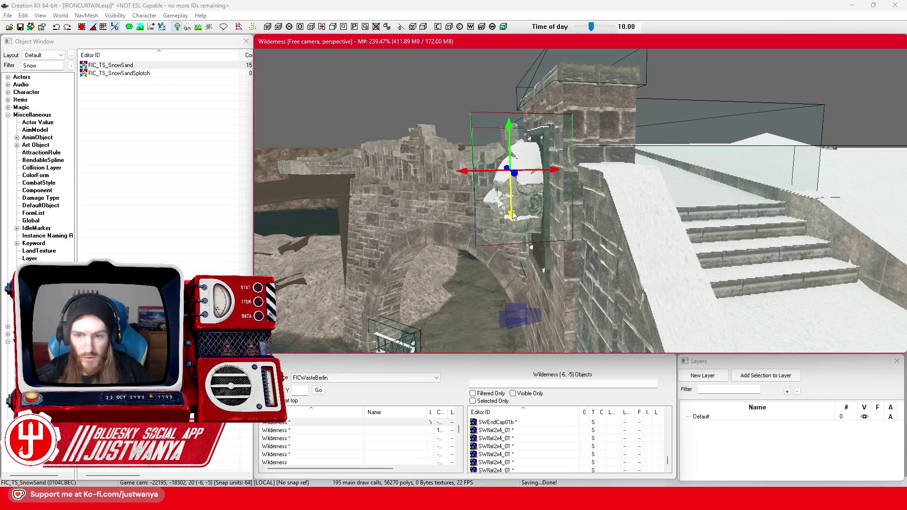
{"action": "key", "text": "shift"}
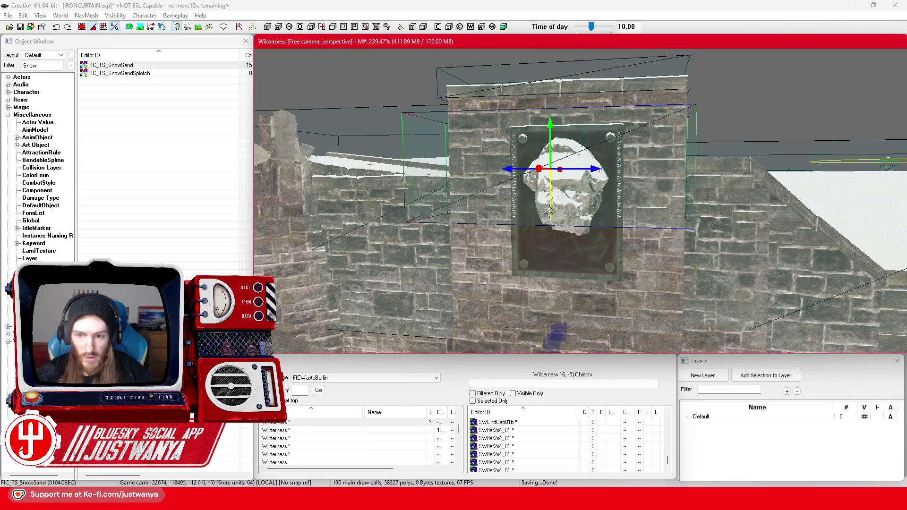
{"action": "key", "text": "shift"}
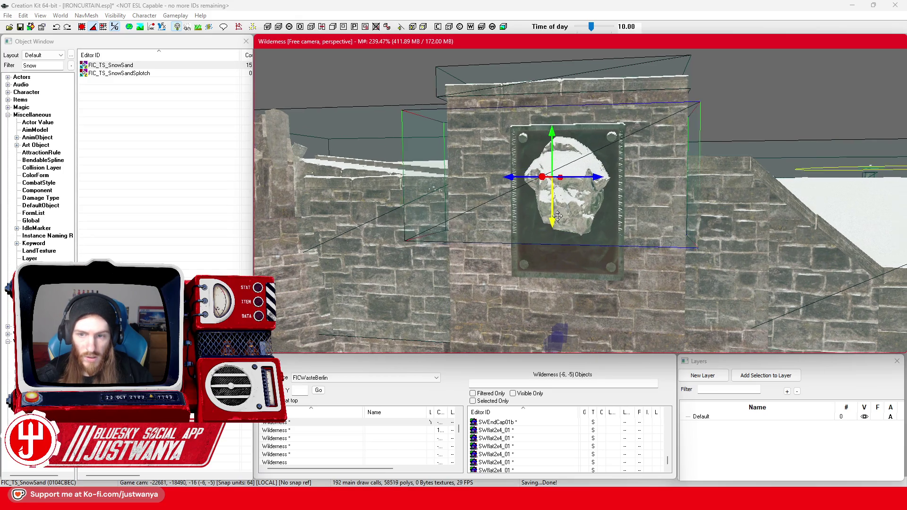
{"action": "key", "text": "shift"}
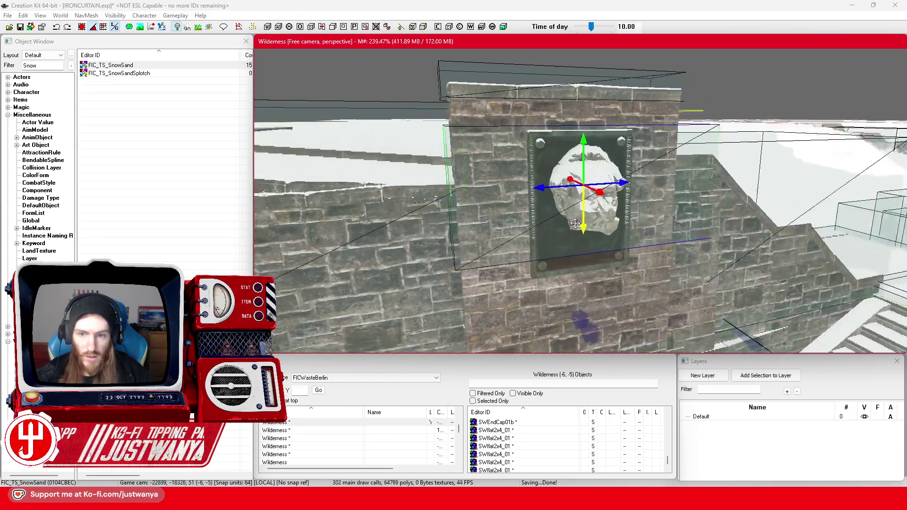
{"action": "key", "text": "shift"}
{"action": "key", "text": "shift"}
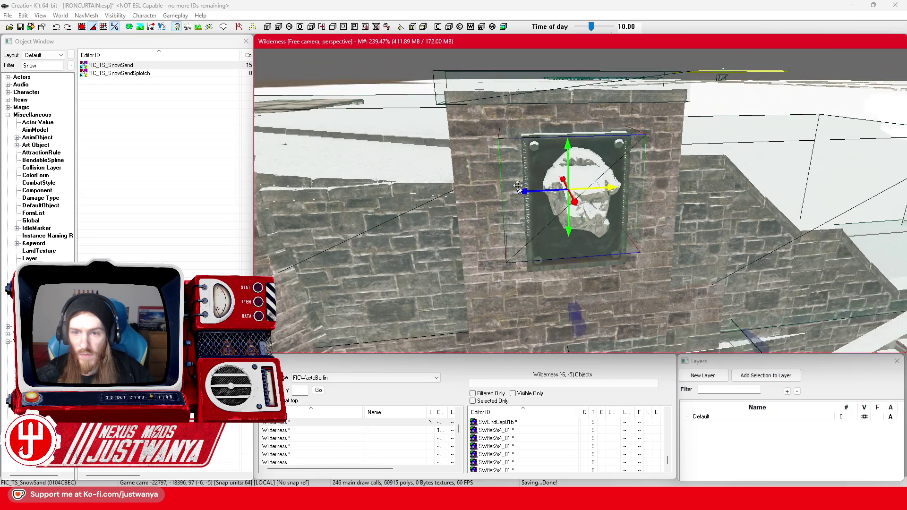
{"action": "left_click_drag", "start_coordinate": [526, 195], "coordinate": [539, 194]}
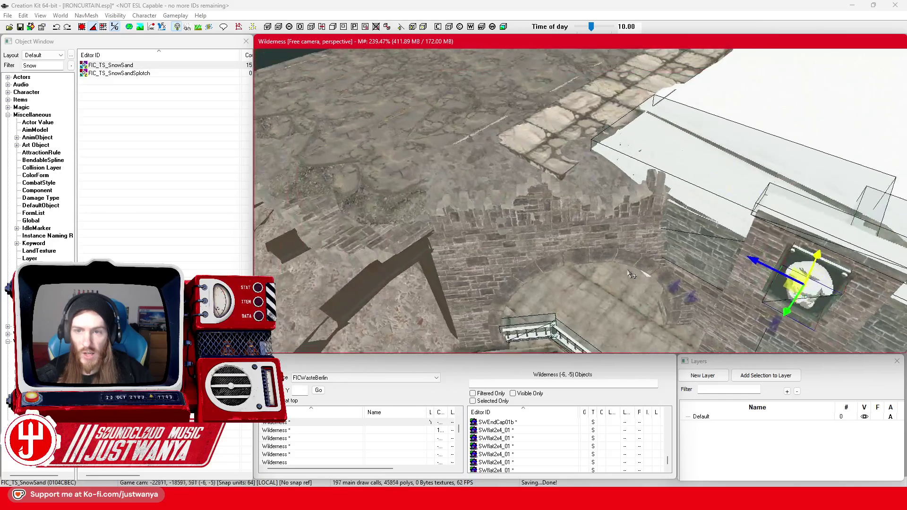
Save IRONCURTAIN.esp, then select a wall piece near the arch and orbit around it.
{"action": "left_click", "coordinate": [21, 27]}
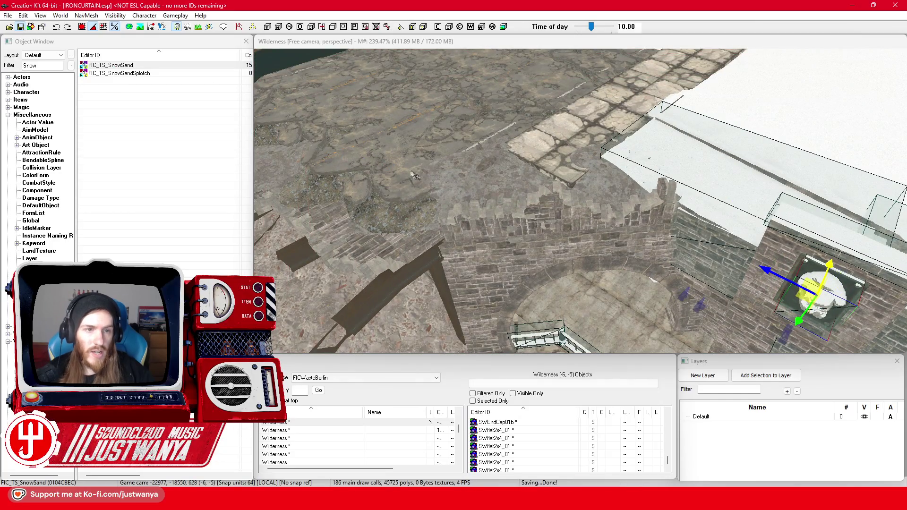
{"action": "left_click", "coordinate": [579, 224]}
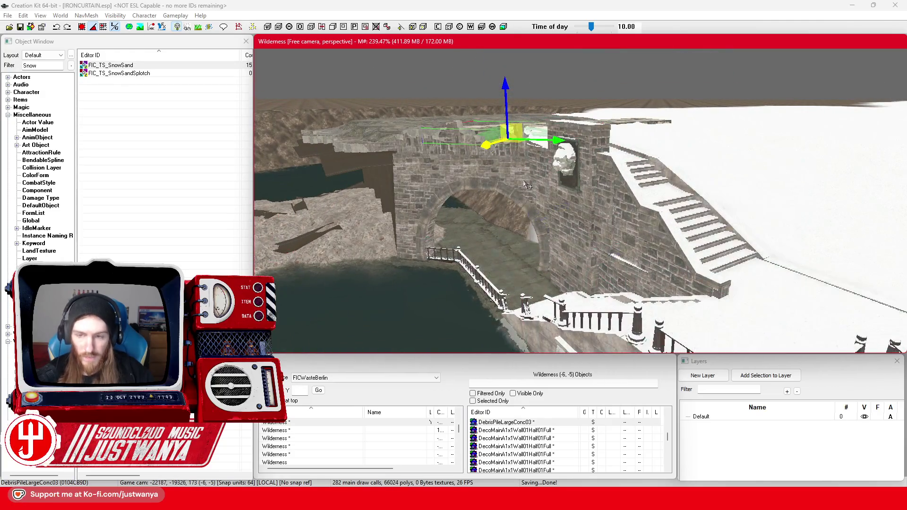
{"action": "left_click_drag", "start_coordinate": [474, 183], "coordinate": [599, 254]}
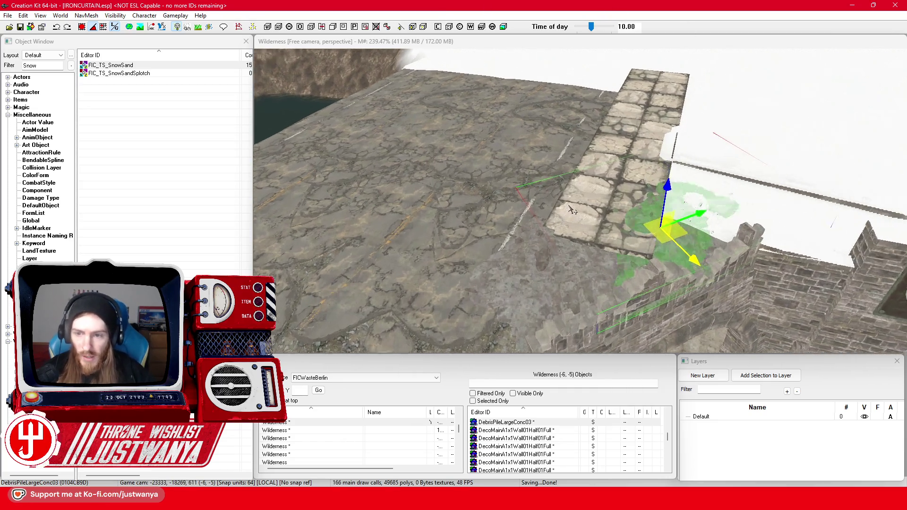
Select the FIC_TS_SnowSand snow patch on the road and zoom in on it.
{"action": "left_click", "coordinate": [596, 214]}
{"action": "key", "text": "shift"}
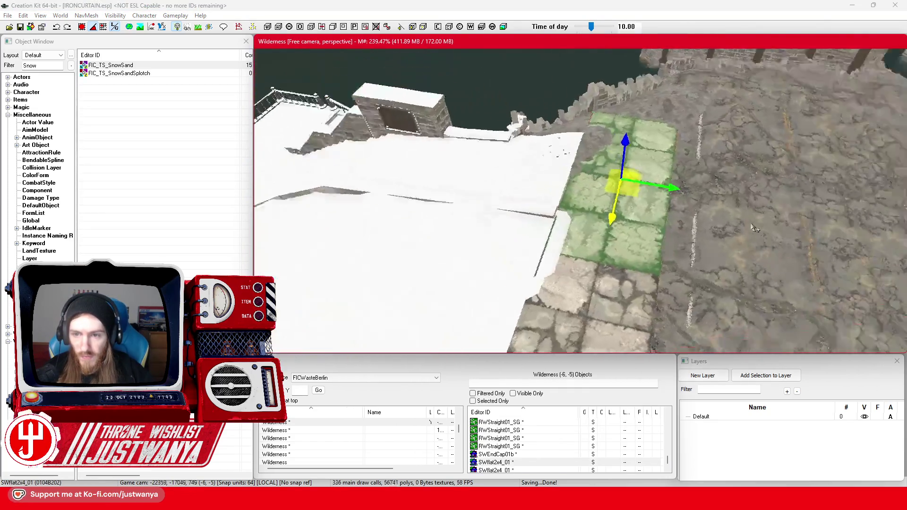
{"action": "key", "text": "shift"}
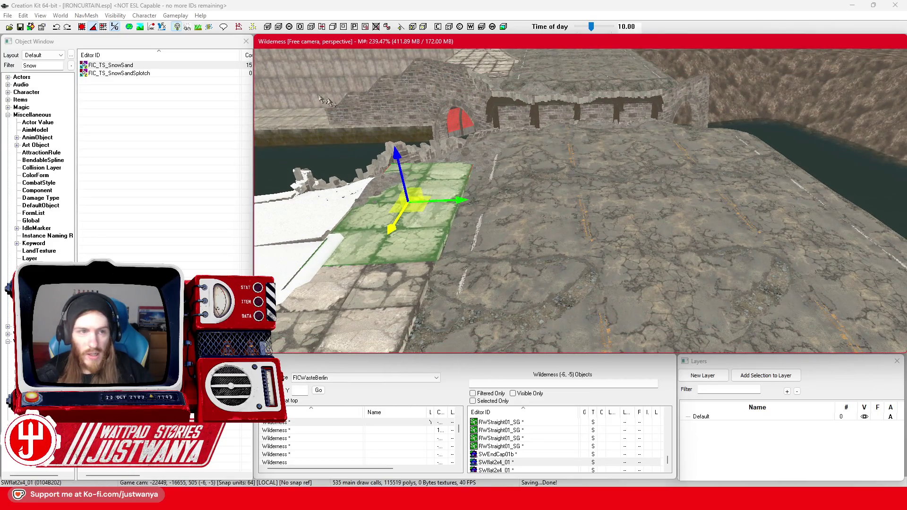
{"action": "left_click", "coordinate": [620, 253]}
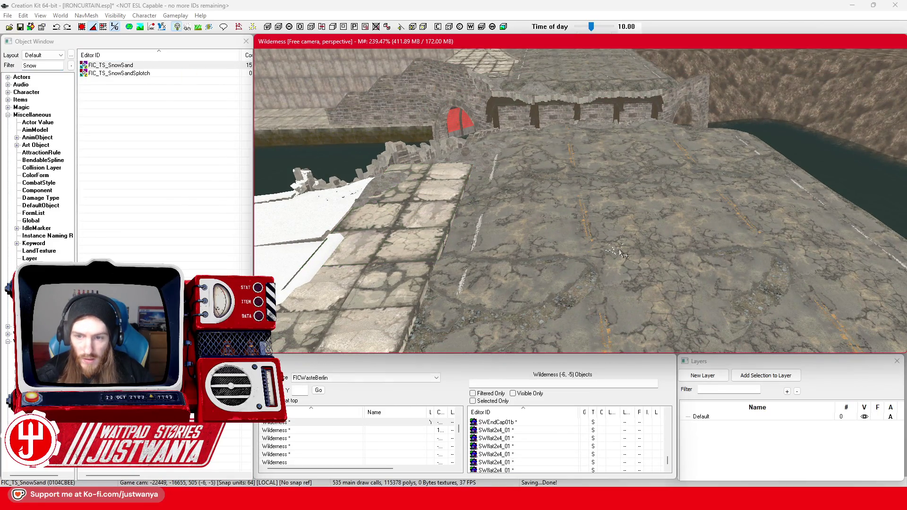
{"action": "left_click", "coordinate": [653, 250]}
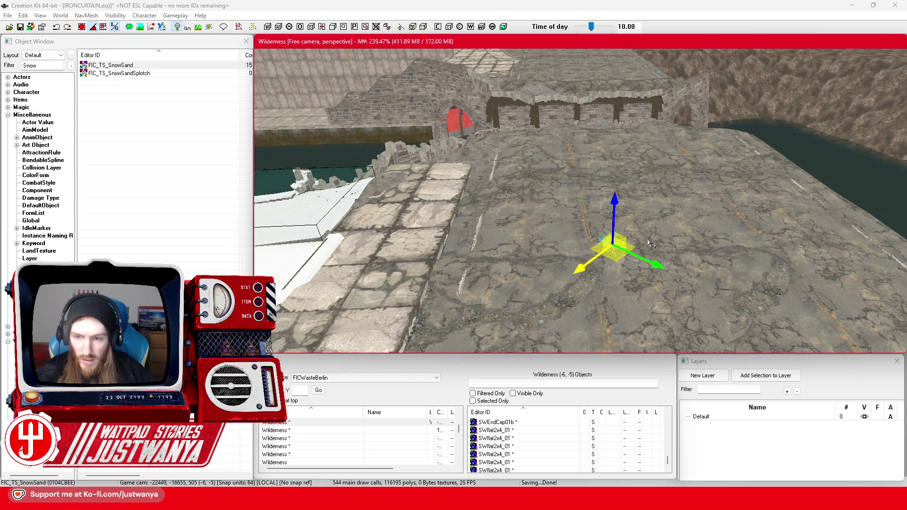
{"action": "key", "text": "shift"}
{"action": "scroll", "coordinate": [594, 234], "scroll_direction": "up", "scroll_amount": 5}
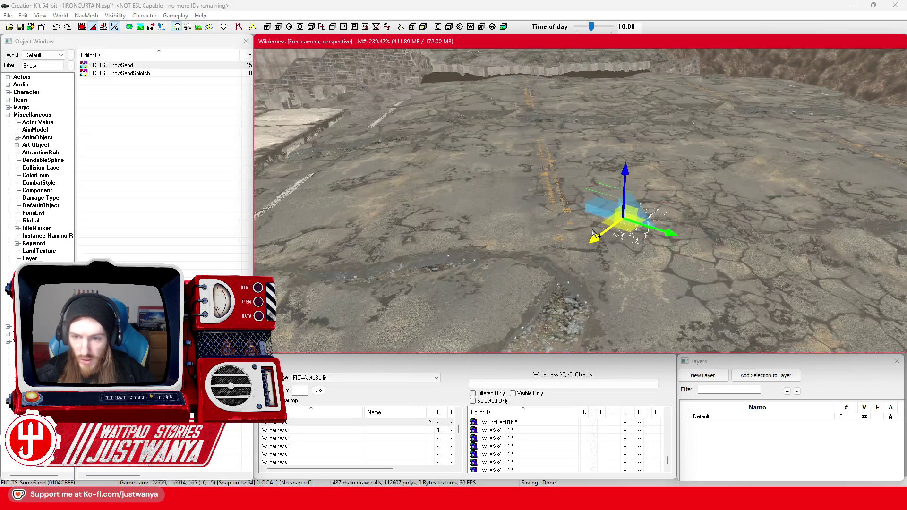
Rotate the snow patch flat on the road, turn it, and confirm its reference properties.
{"action": "key", "text": "e"}
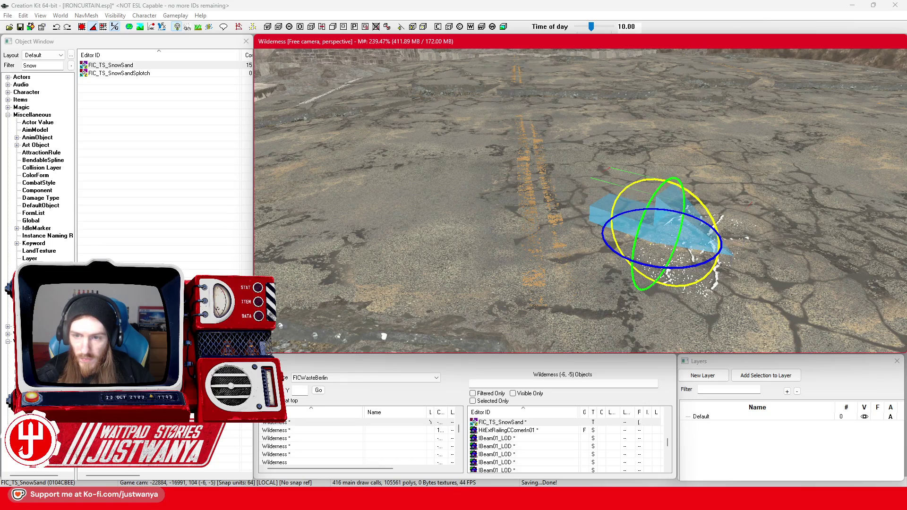
{"action": "key", "text": "ctrl+z"}
{"action": "mouse_move", "coordinate": [651, 262]}
{"action": "left_mouse_down"}
{"action": "mouse_move", "coordinate": [614, 255]}
{"action": "mouse_move", "coordinate": [659, 264]}
{"action": "mouse_move", "coordinate": [658, 178]}
{"action": "left_mouse_up"}
{"action": "key", "text": "w"}
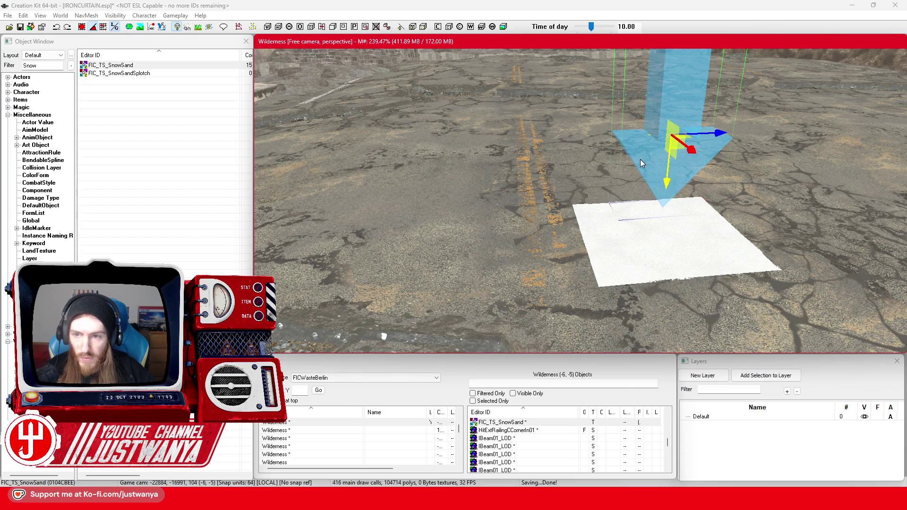
{"action": "double_click", "coordinate": [641, 163]}
{"action": "left_click", "coordinate": [418, 367]}
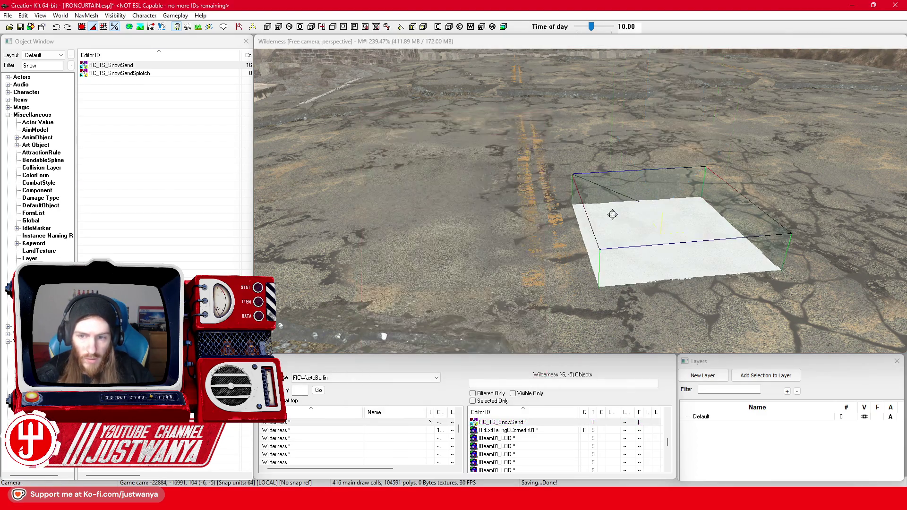
{"action": "scroll", "coordinate": [609, 215], "scroll_direction": "down", "scroll_amount": 5}
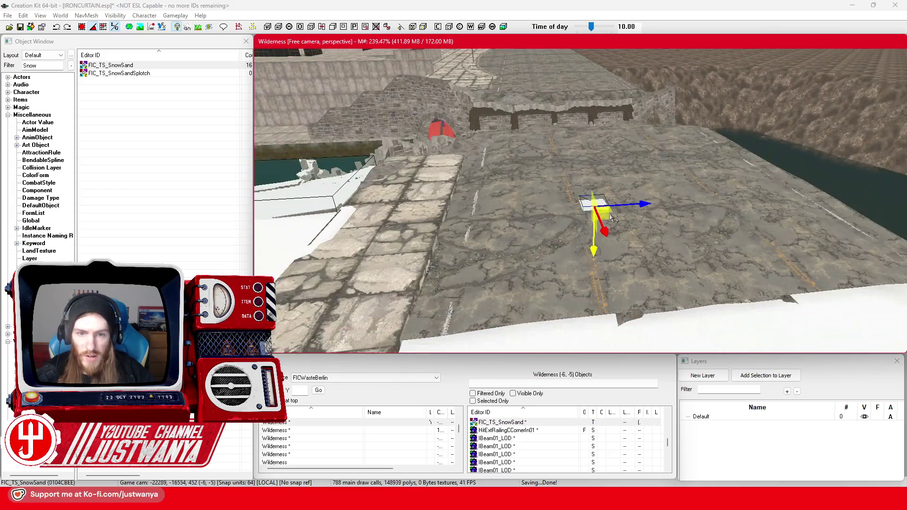
From a top-down view, shift the snow patch right and stretch it into a wide strip over the road.
{"action": "key", "text": "t"}
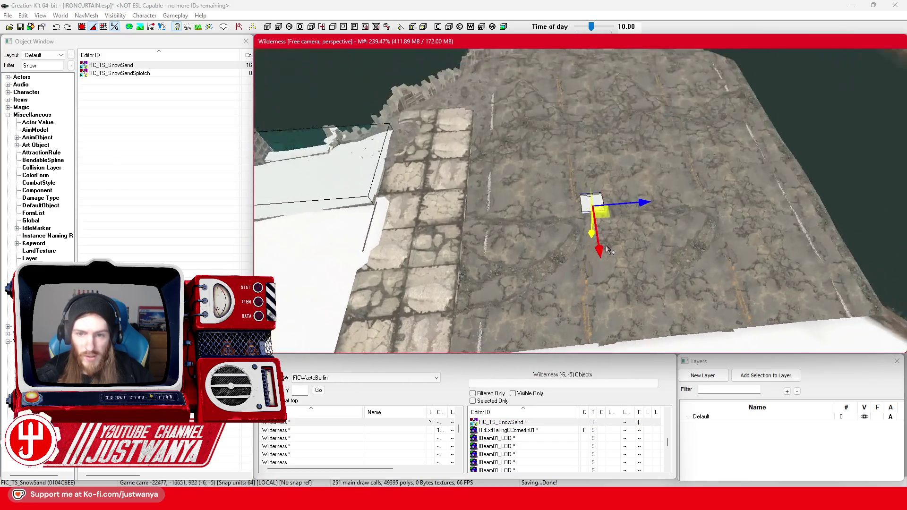
{"action": "mouse_move", "coordinate": [631, 206]}
{"action": "left_mouse_down"}
{"action": "mouse_move", "coordinate": [796, 207]}
{"action": "mouse_move", "coordinate": [755, 208]}
{"action": "left_mouse_up"}
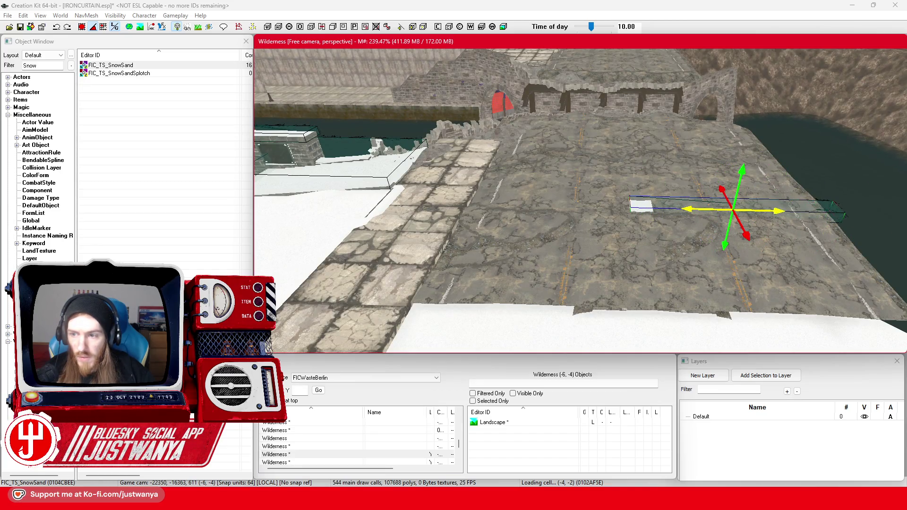
{"action": "left_click_drag", "start_coordinate": [689, 210], "coordinate": [611, 207]}
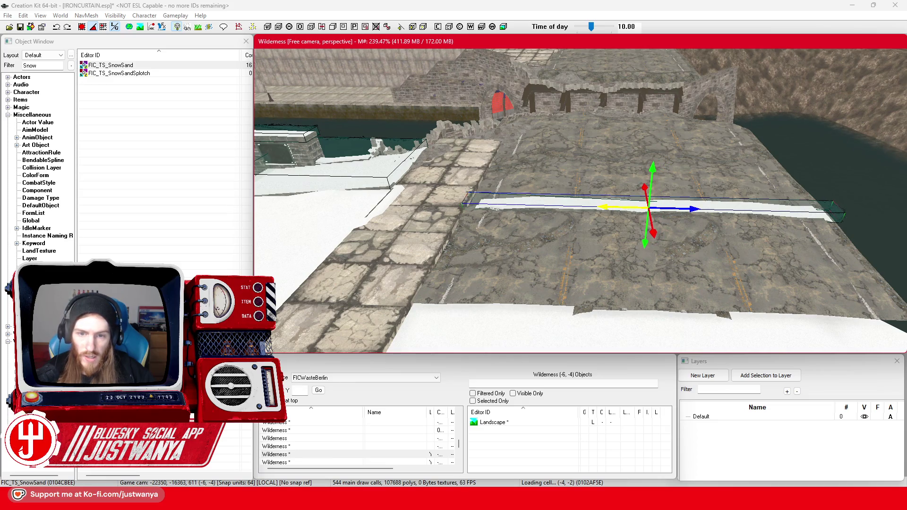
{"action": "key", "text": "shift"}
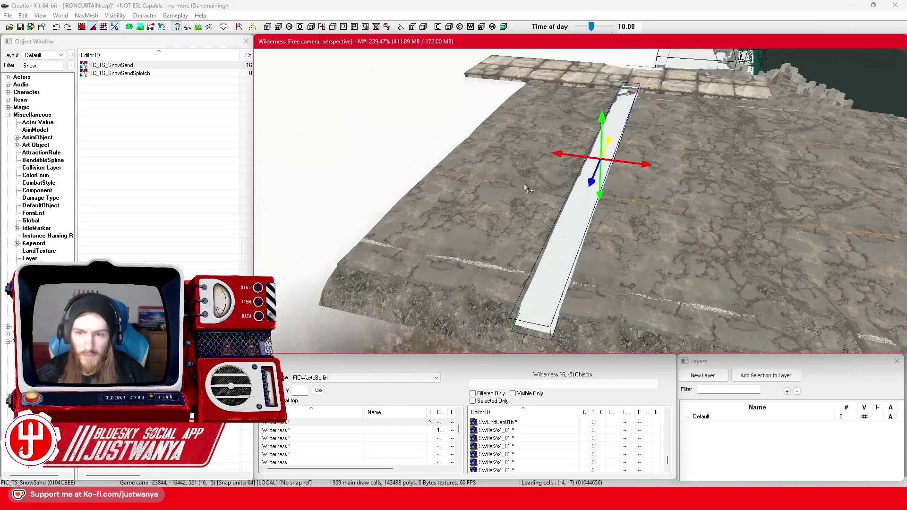
{"action": "left_click_drag", "start_coordinate": [547, 176], "coordinate": [500, 177]}
{"action": "key", "text": "shift"}
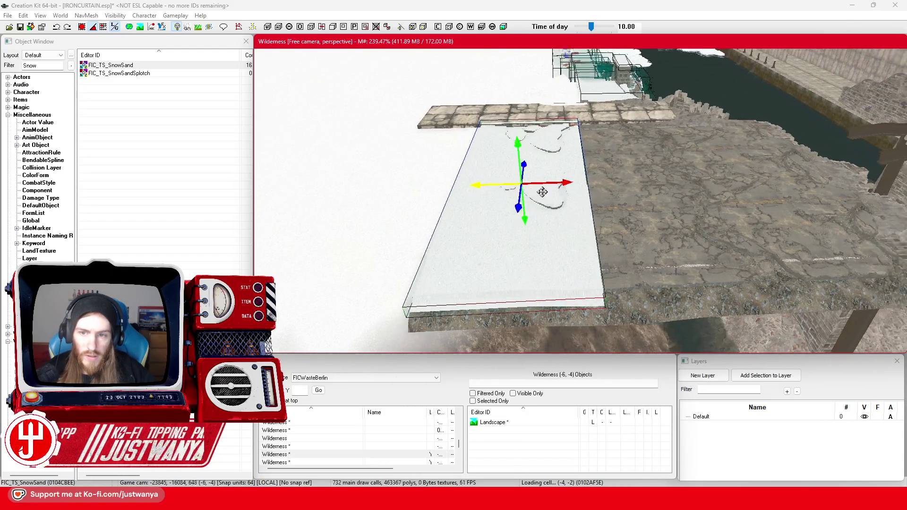
Trim the snow strip's right edge, lower it onto the bridge surface and shift it right.
{"action": "left_click_drag", "start_coordinate": [652, 179], "coordinate": [625, 179]}
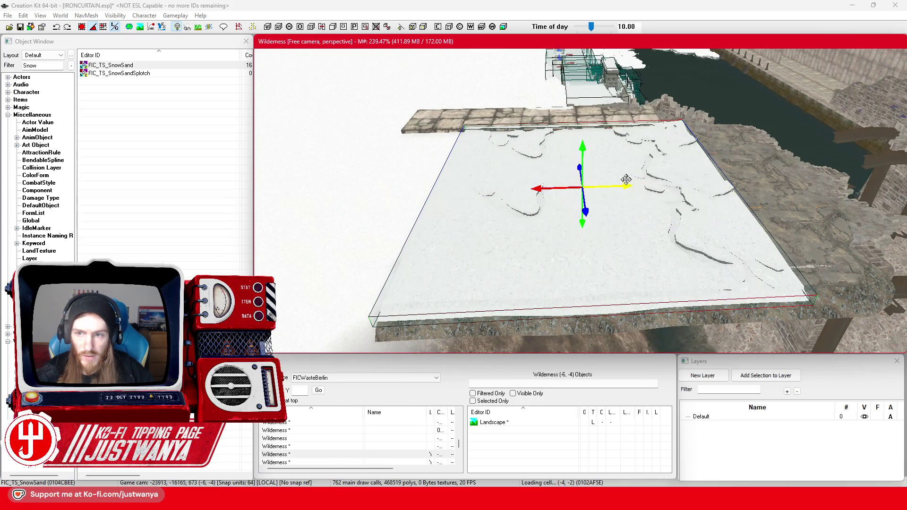
{"action": "scroll", "coordinate": [630, 195], "scroll_direction": "up", "scroll_amount": 3}
{"action": "scroll", "coordinate": [628, 200], "scroll_direction": "down", "scroll_amount": 5}
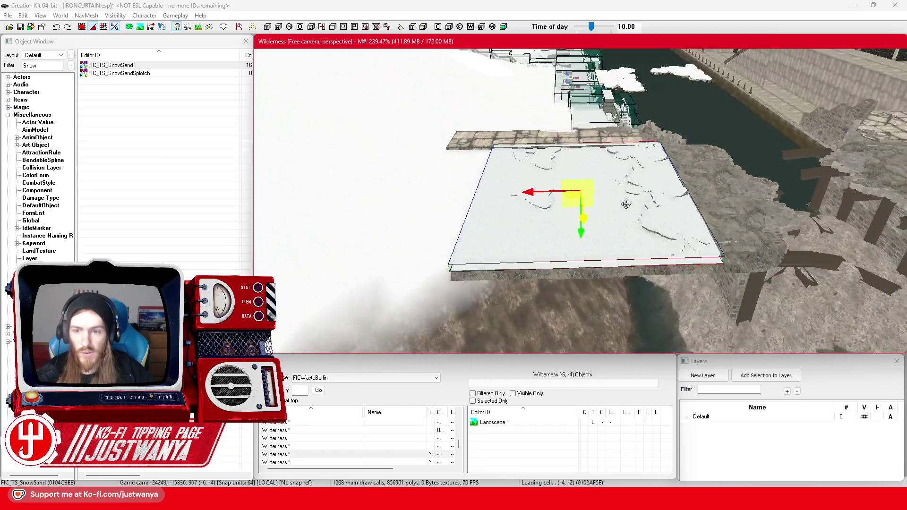
{"action": "key", "text": "shift"}
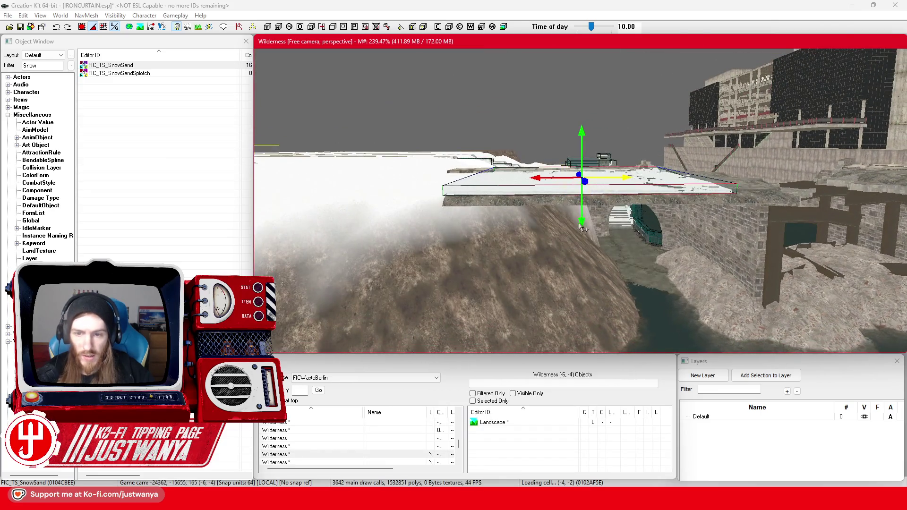
{"action": "left_click_drag", "start_coordinate": [583, 221], "coordinate": [583, 227]}
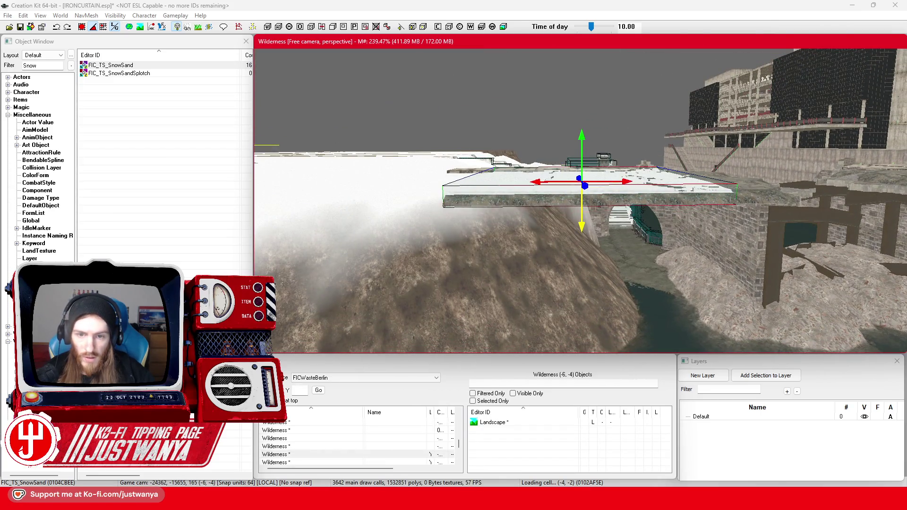
{"action": "key", "text": "shift"}
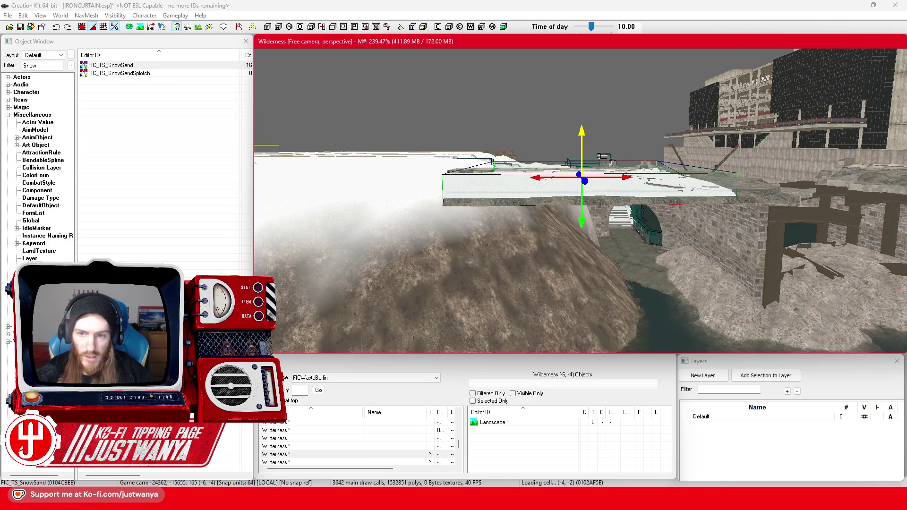
{"action": "scroll", "coordinate": [568, 162], "scroll_direction": "up", "scroll_amount": 3}
{"action": "left_click_drag", "start_coordinate": [431, 220], "coordinate": [642, 210]}
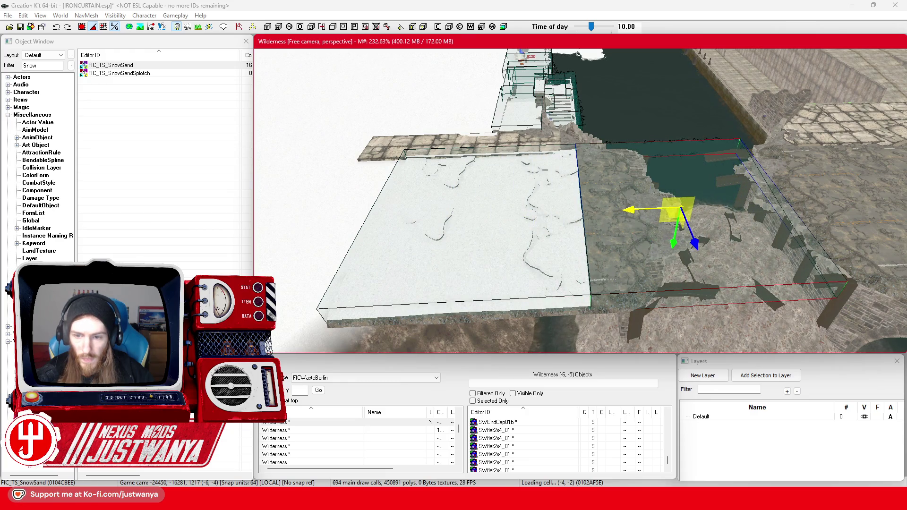
{"action": "scroll", "coordinate": [611, 193], "scroll_direction": "up", "scroll_amount": 5}
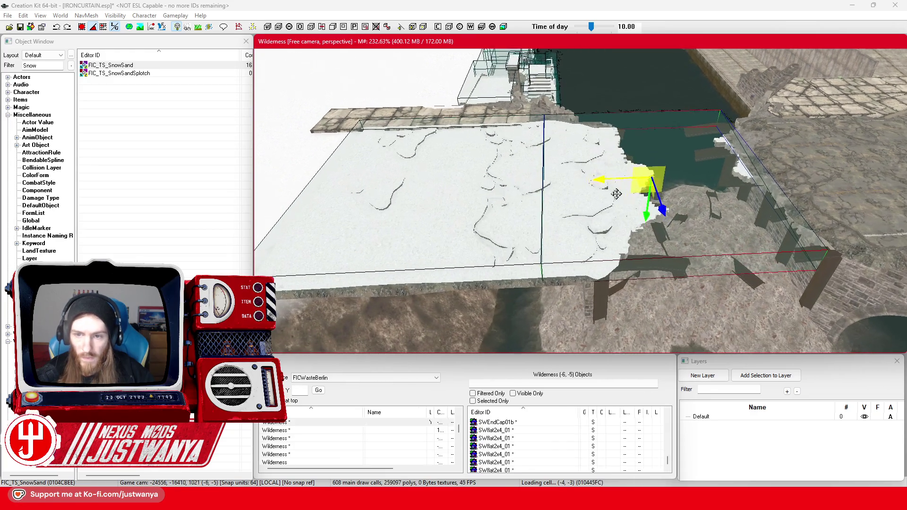
{"action": "scroll", "coordinate": [612, 194], "scroll_direction": "up", "scroll_amount": 4}
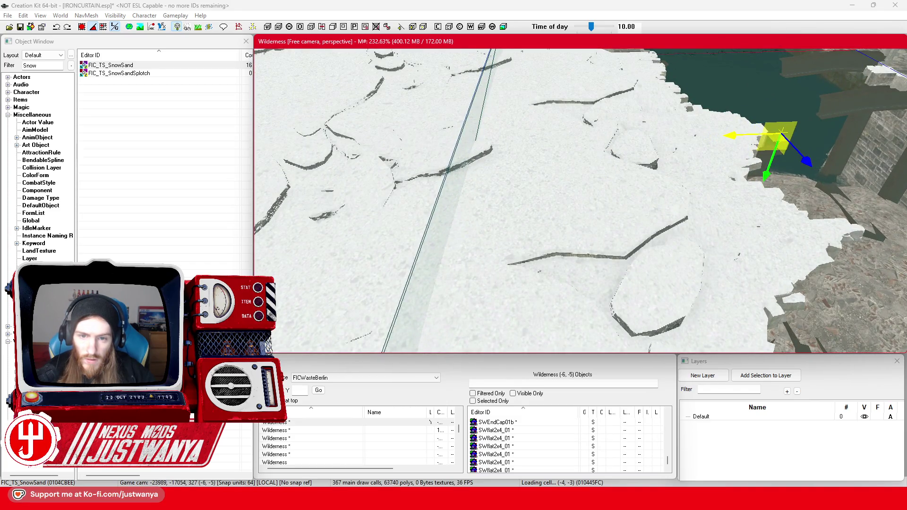
Move the snow piece across the water onto the opposite bridge deck.
{"action": "mouse_move", "coordinate": [722, 130]}
{"action": "left_mouse_down"}
{"action": "mouse_move", "coordinate": [578, 211]}
{"action": "mouse_move", "coordinate": [544, 198]}
{"action": "mouse_move", "coordinate": [544, 163]}
{"action": "mouse_move", "coordinate": [547, 189]}
{"action": "mouse_move", "coordinate": [516, 172]}
{"action": "left_mouse_up"}
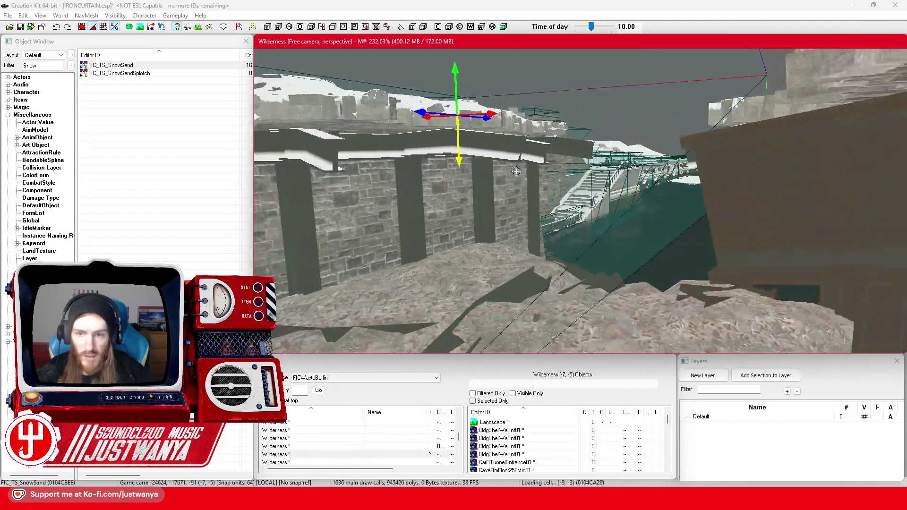
{"action": "key", "text": "w"}
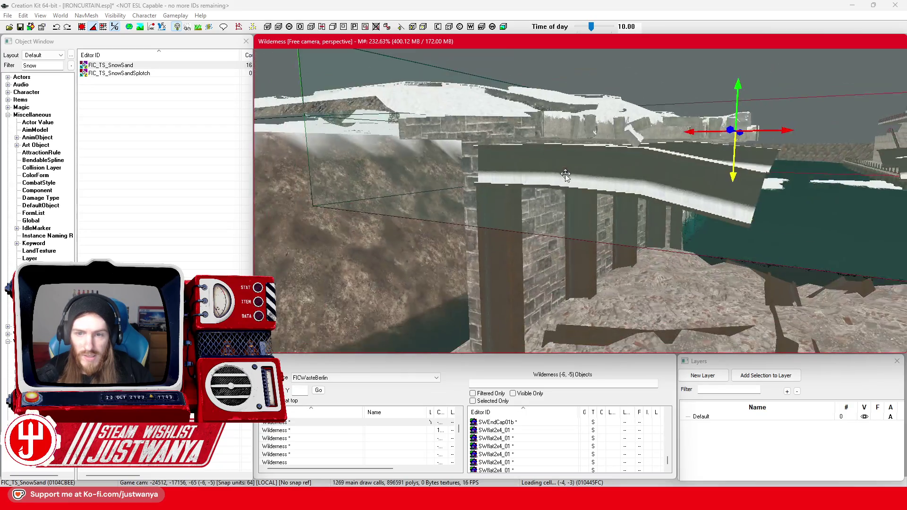
{"action": "key", "text": "s"}
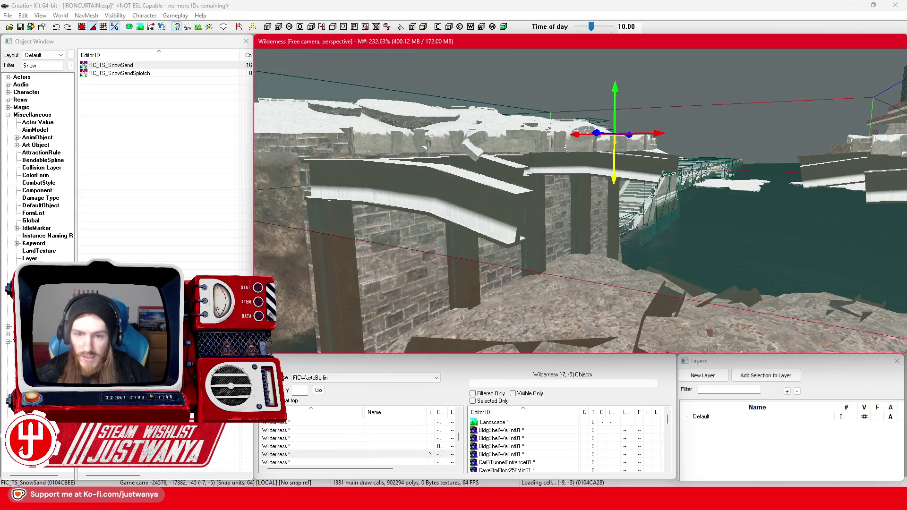
{"action": "scroll", "coordinate": [599, 216], "scroll_direction": "up", "scroll_amount": 8}
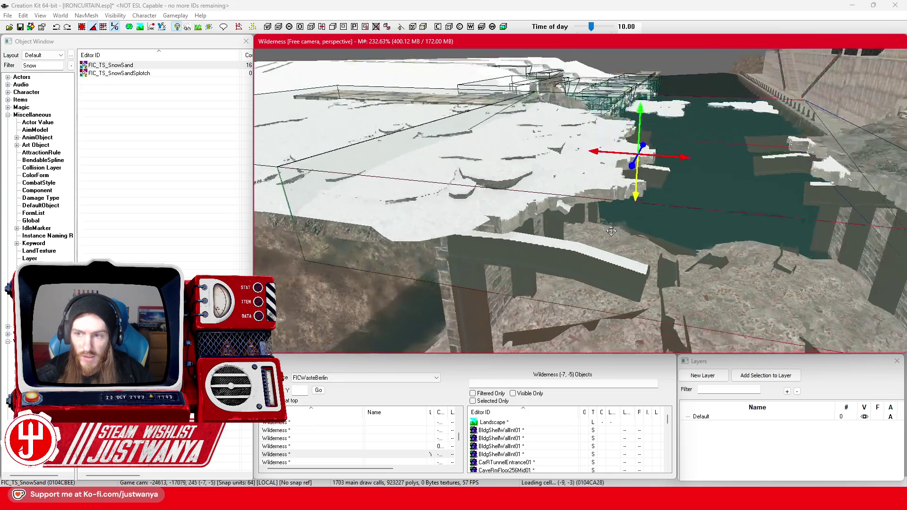
{"action": "scroll", "coordinate": [587, 210], "scroll_direction": "down", "scroll_amount": 3}
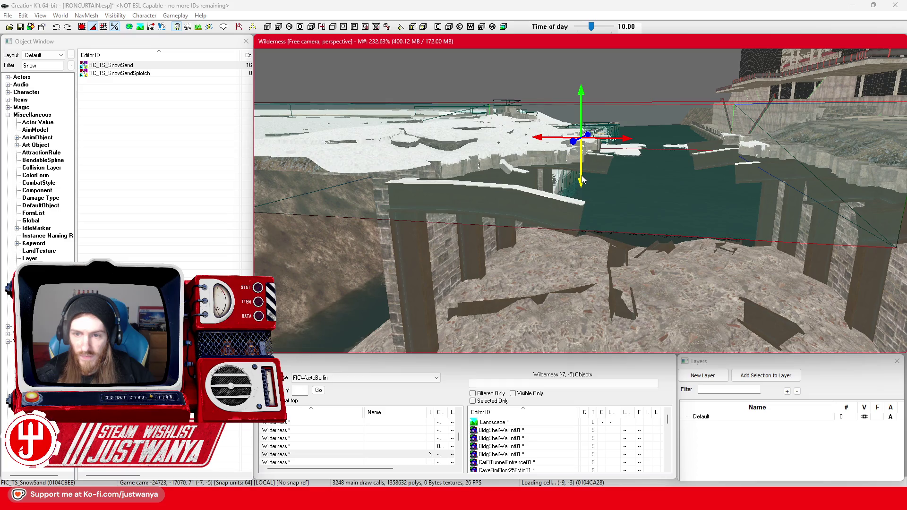
{"action": "scroll", "coordinate": [582, 175], "scroll_direction": "down", "scroll_amount": 10}
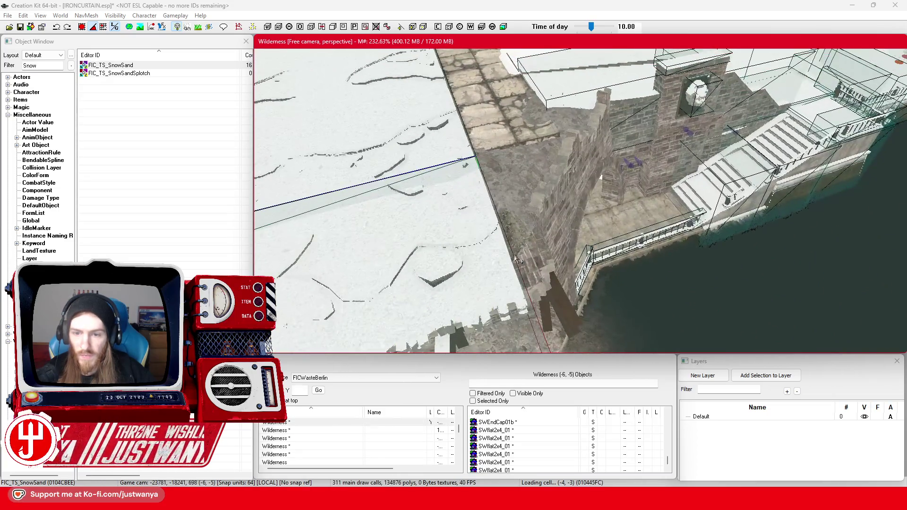
{"action": "scroll", "coordinate": [520, 261], "scroll_direction": "down", "scroll_amount": 10}
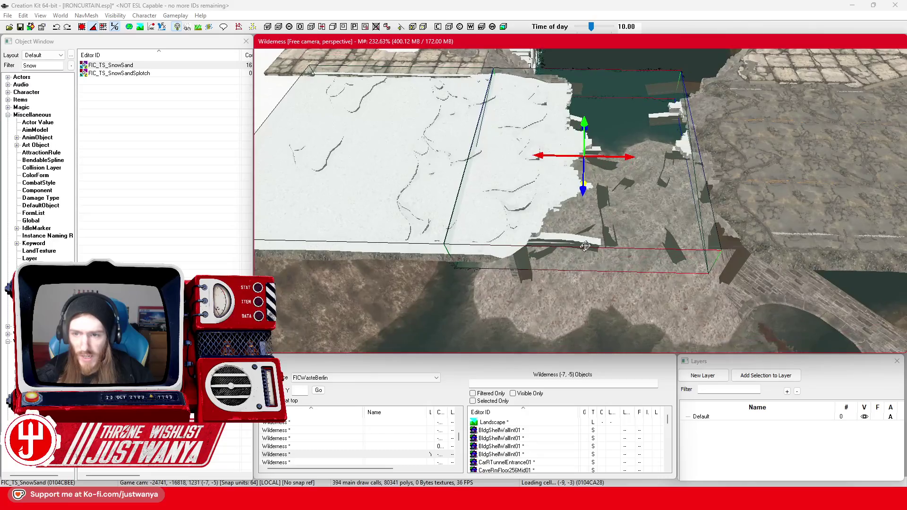
{"action": "mouse_move", "coordinate": [388, 176]}
{"action": "left_mouse_down"}
{"action": "mouse_move", "coordinate": [640, 189]}
{"action": "mouse_move", "coordinate": [831, 185]}
{"action": "left_mouse_up"}
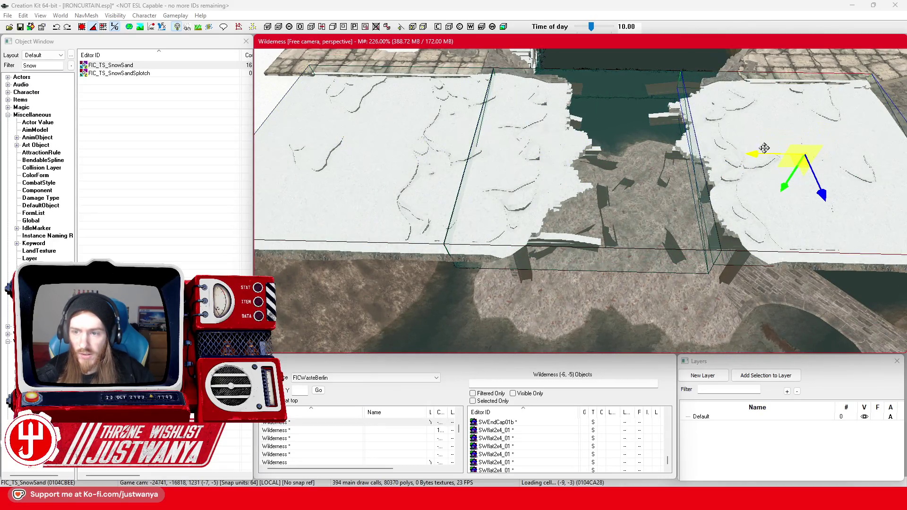
{"action": "scroll", "coordinate": [755, 156], "scroll_direction": "up", "scroll_amount": 5}
{"action": "scroll", "coordinate": [698, 179], "scroll_direction": "up", "scroll_amount": 1}
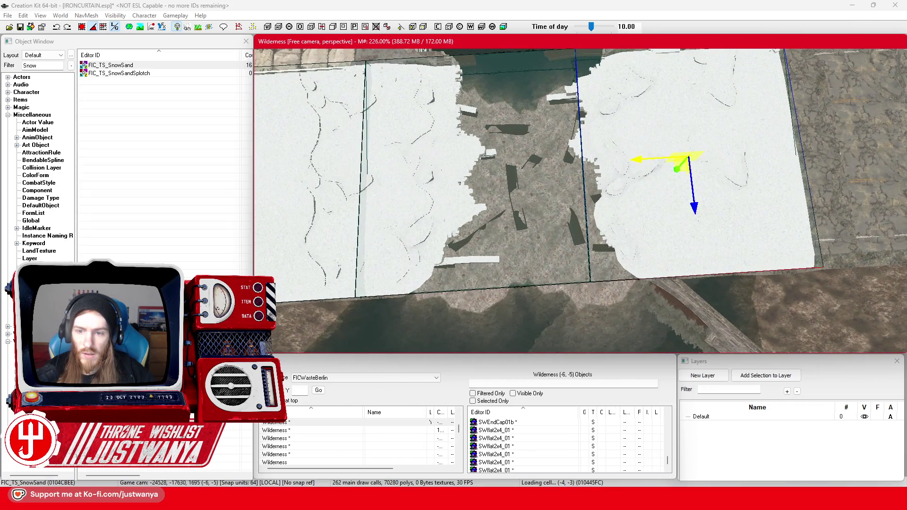
{"action": "scroll", "coordinate": [658, 158], "scroll_direction": "up", "scroll_amount": 5}
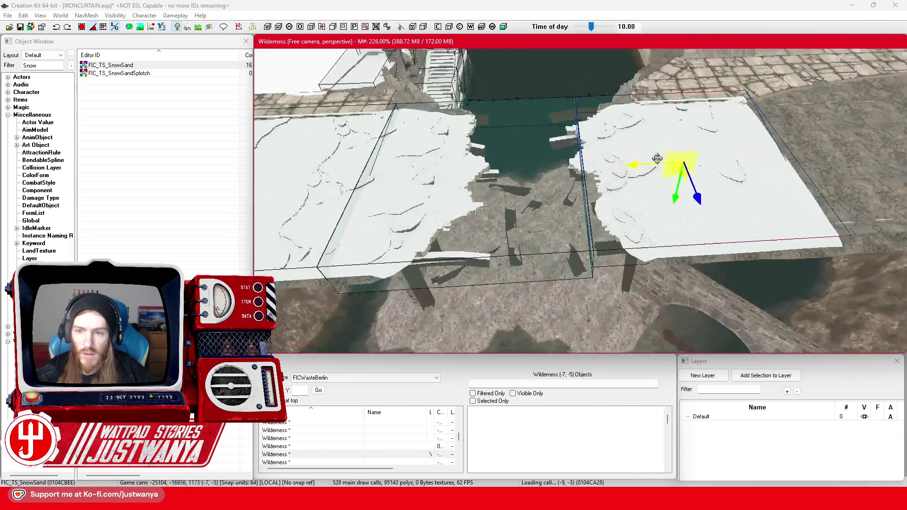
Duplicate the other snow piece and place the copy across the water.
{"action": "key", "text": "shift"}
{"action": "left_click", "coordinate": [468, 198]}
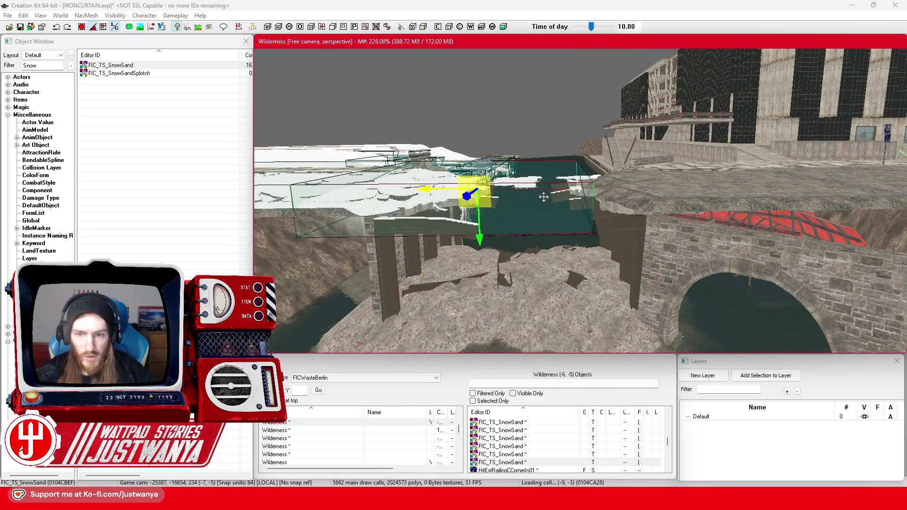
{"action": "key", "text": "shift"}
{"action": "key", "text": "ctrl+d"}
{"action": "left_click_drag", "start_coordinate": [441, 197], "coordinate": [651, 198]}
{"action": "key", "text": "shift"}
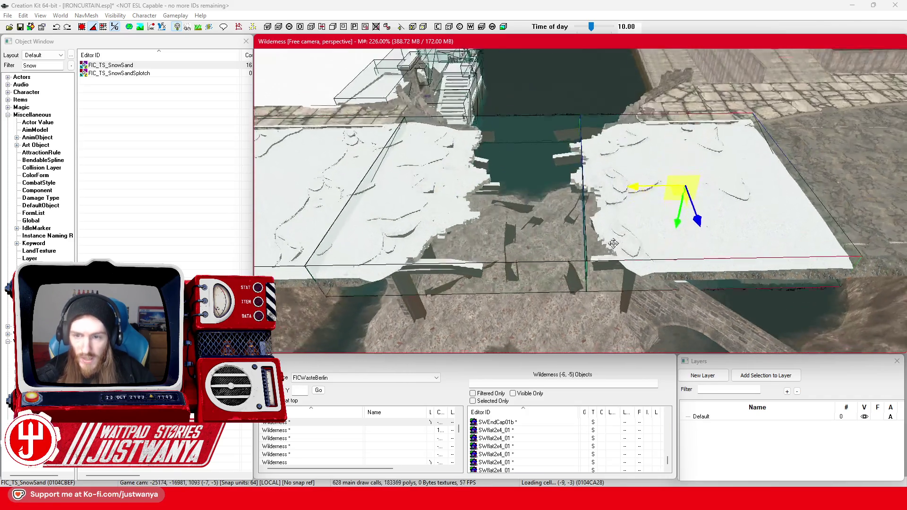
{"action": "key", "text": "shift"}
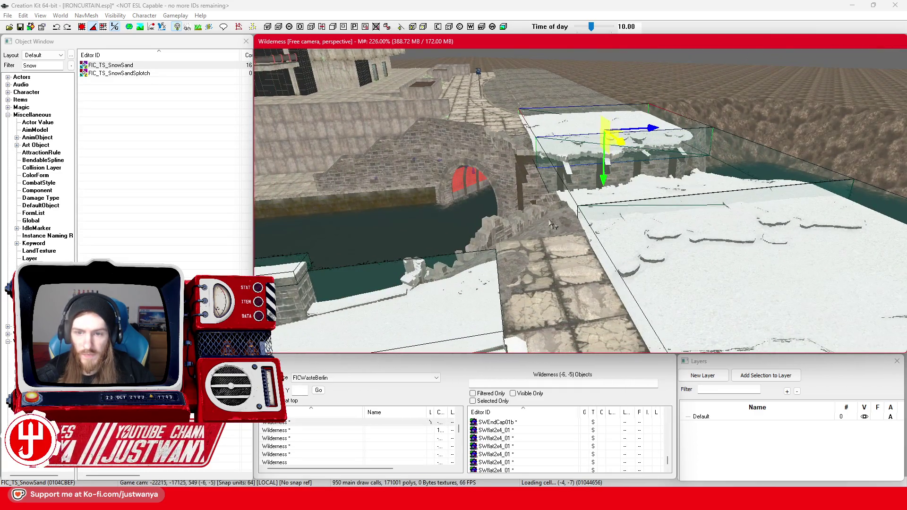
Duplicate a FIC_TS_SnowSand piece and position the copy at the end of the stone walkway.
{"action": "left_click", "coordinate": [566, 213]}
{"action": "key", "text": "shift"}
{"action": "key", "text": "shift"}
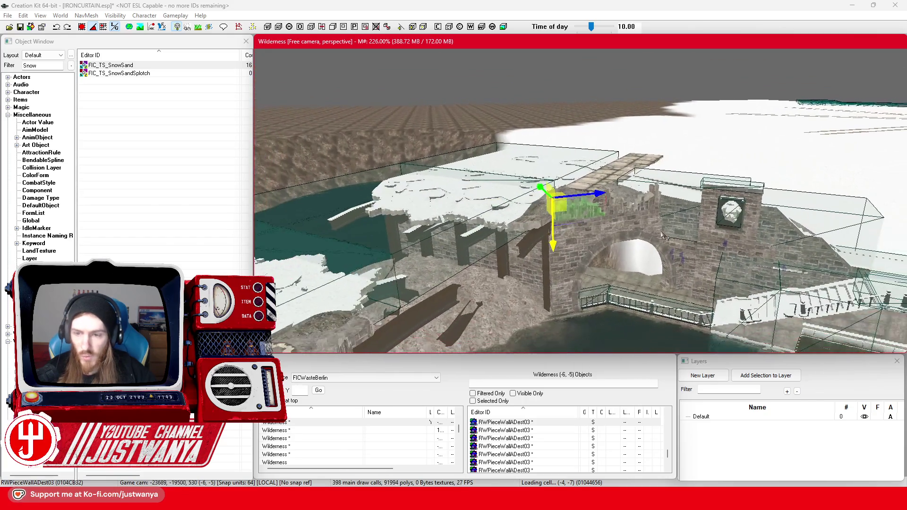
{"action": "left_click", "coordinate": [711, 179]}
{"action": "key", "text": "shift"}
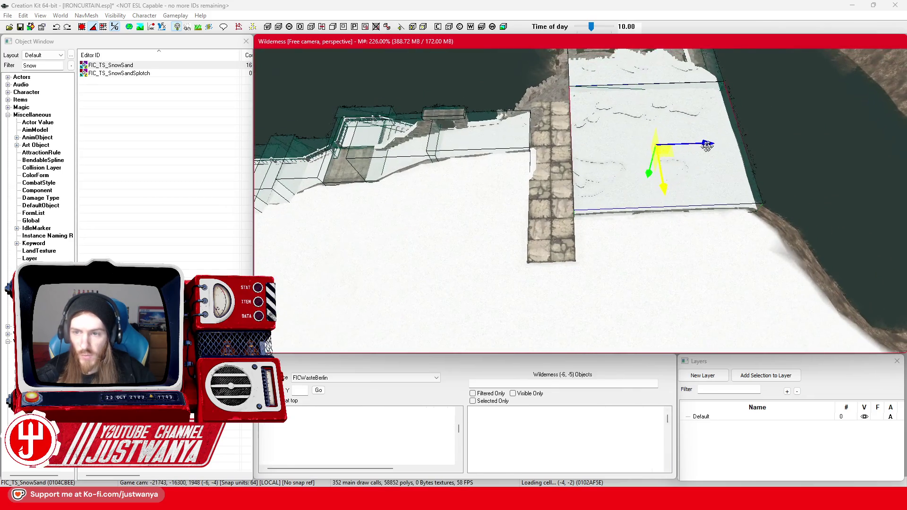
{"action": "key", "text": "ctrl+d"}
{"action": "left_click_drag", "start_coordinate": [707, 146], "coordinate": [572, 148]}
{"action": "left_click_drag", "start_coordinate": [481, 149], "coordinate": [509, 149]}
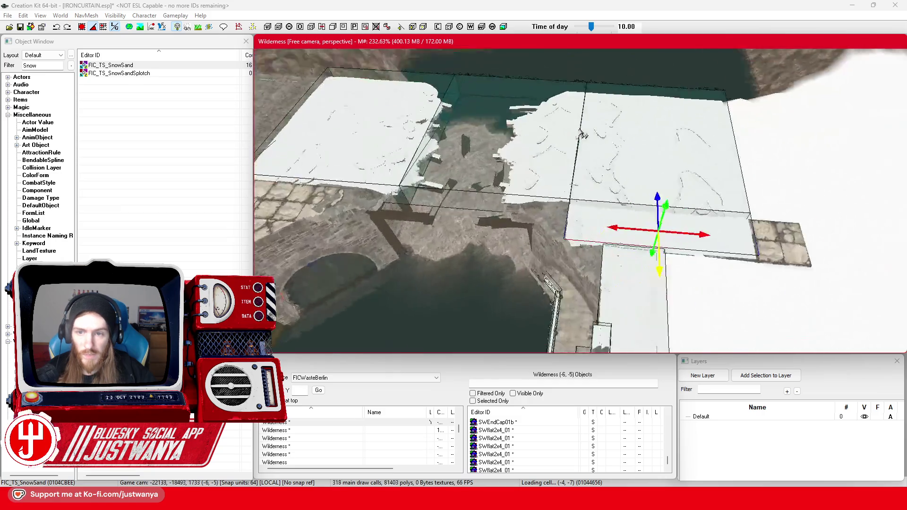
{"action": "mouse_move", "coordinate": [679, 221]}
{"action": "left_mouse_down"}
{"action": "mouse_move", "coordinate": [745, 221]}
{"action": "mouse_move", "coordinate": [650, 220]}
{"action": "left_mouse_up"}
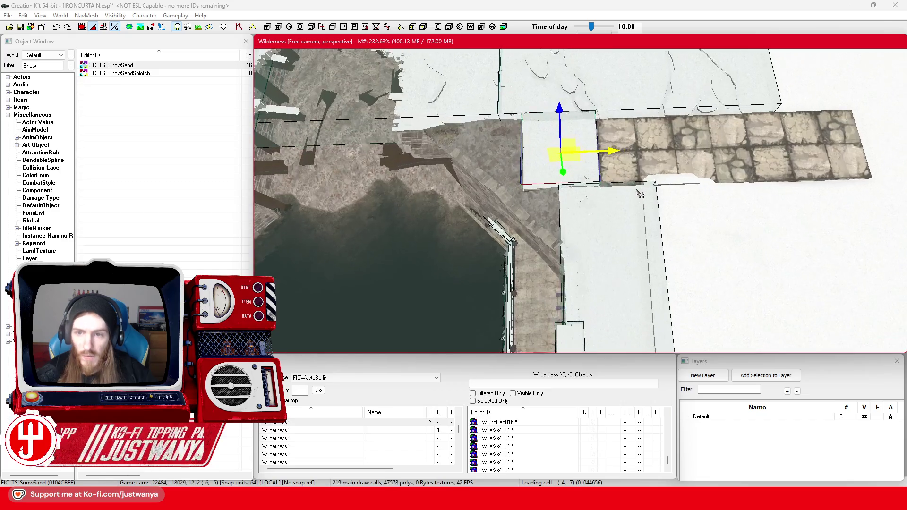
Duplicate the snow piece again and slide the copies along the stone walkway.
{"action": "key", "text": "e"}
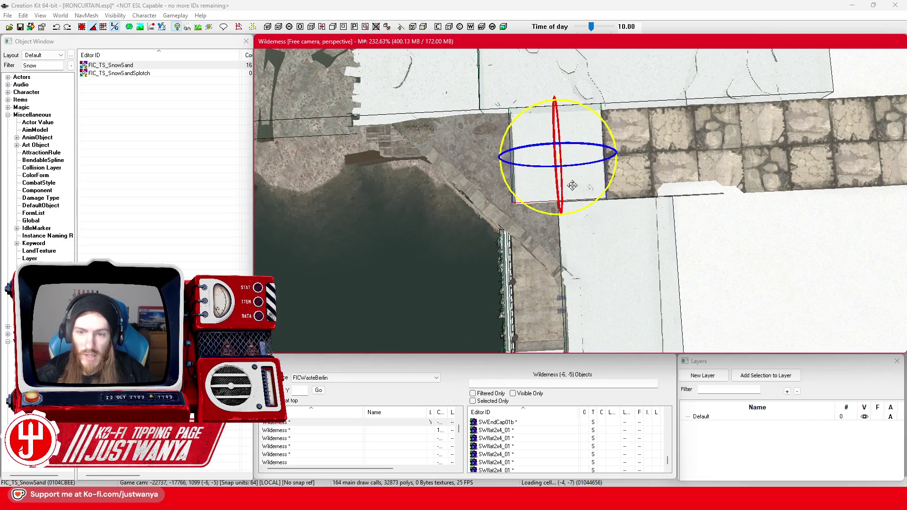
{"action": "key", "text": "w"}
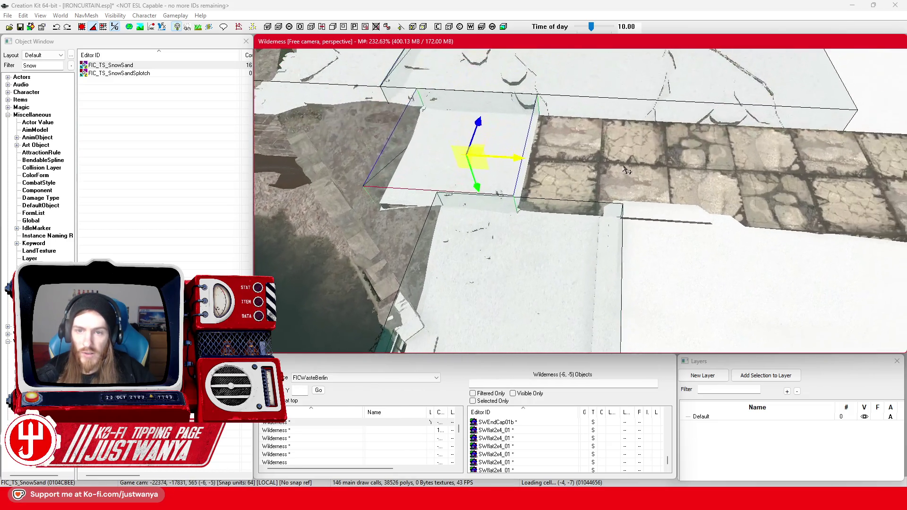
{"action": "key", "text": "ctrl+d"}
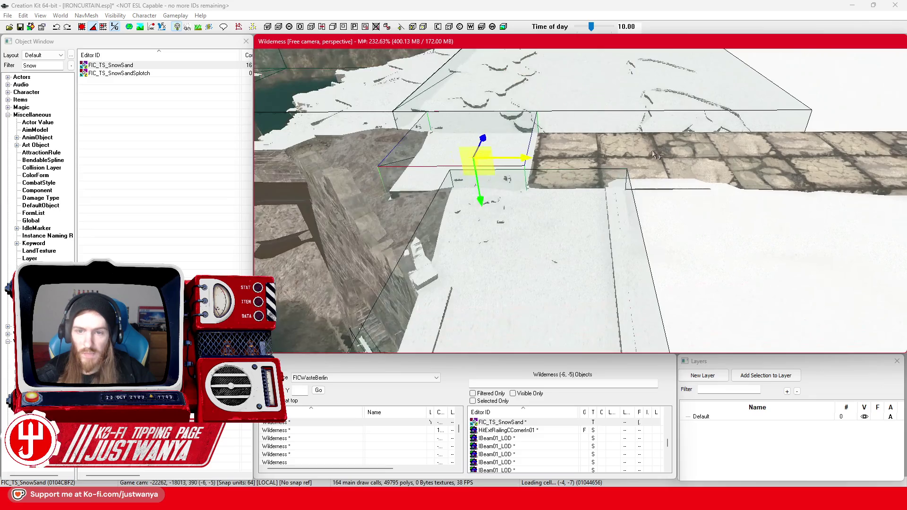
{"action": "left_click_drag", "start_coordinate": [531, 165], "coordinate": [644, 158]}
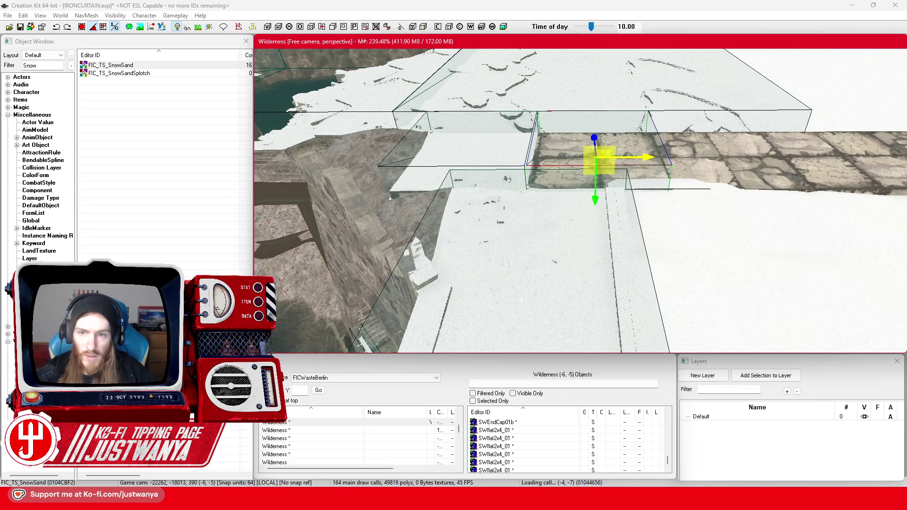
{"action": "key", "text": "ctrl+z"}
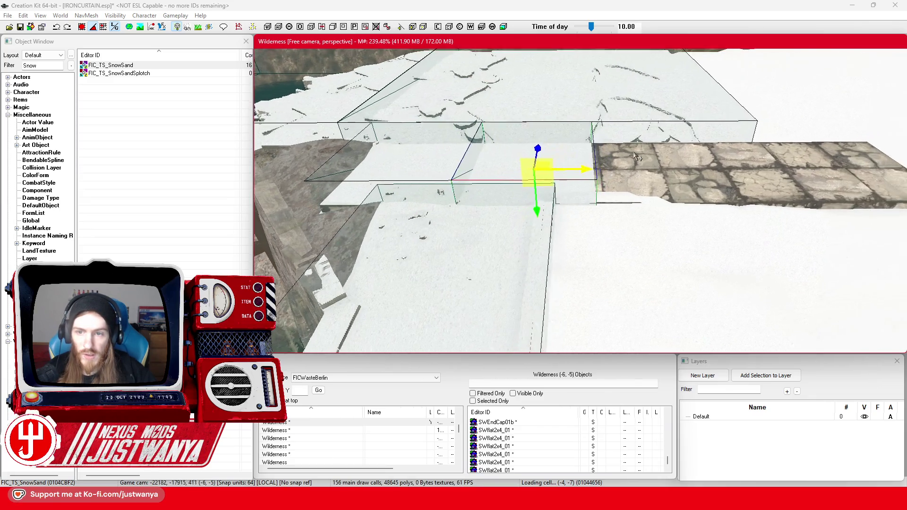
{"action": "left_click_drag", "start_coordinate": [538, 166], "coordinate": [656, 166]}
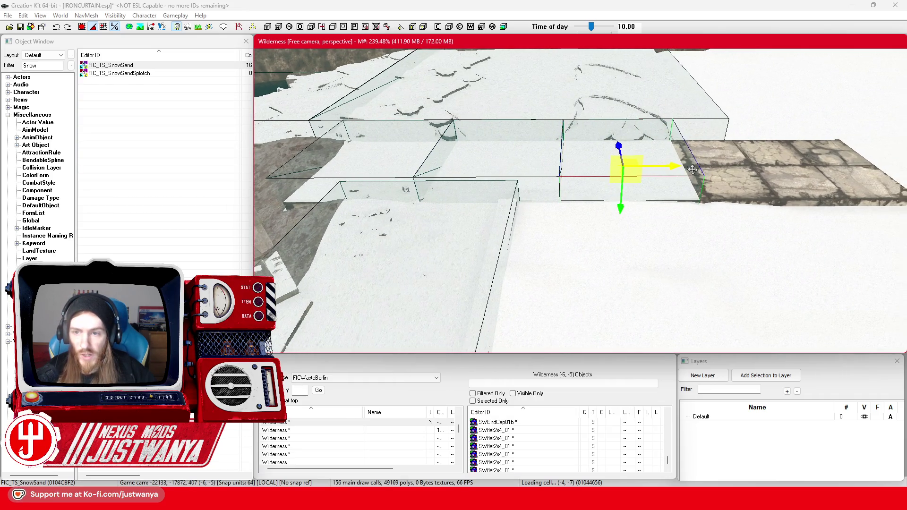
{"action": "left_click_drag", "start_coordinate": [676, 165], "coordinate": [795, 165]}
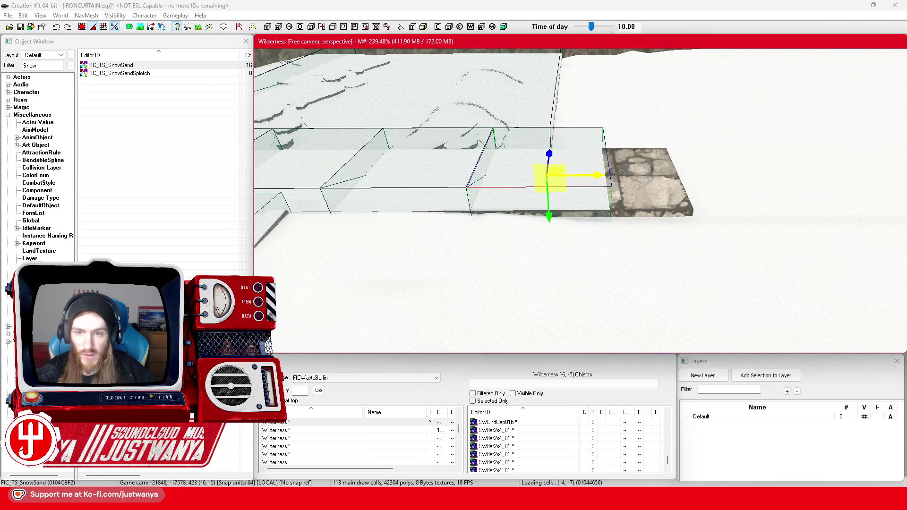
{"action": "left_click_drag", "start_coordinate": [595, 175], "coordinate": [704, 176]}
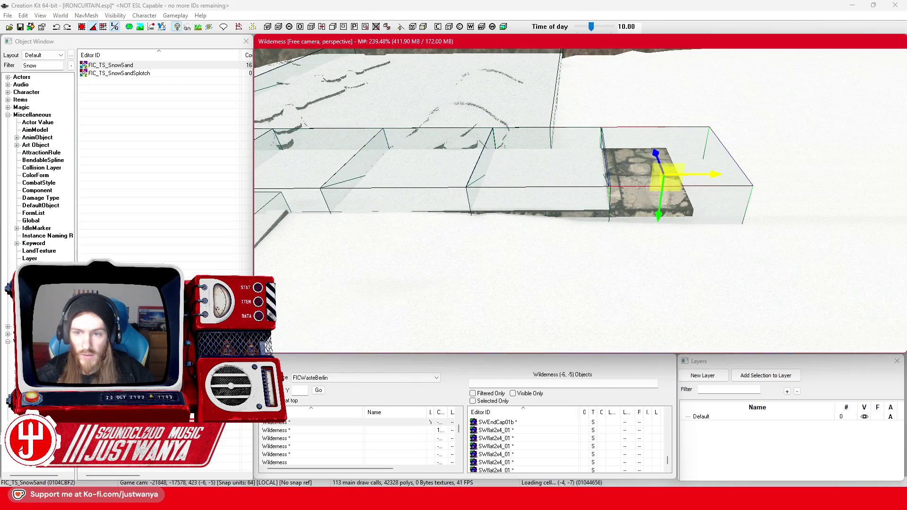
Inspect the DebrisPileLargeConc03 pile, then reselect the snow piece on the wall.
{"action": "left_click", "coordinate": [714, 168]}
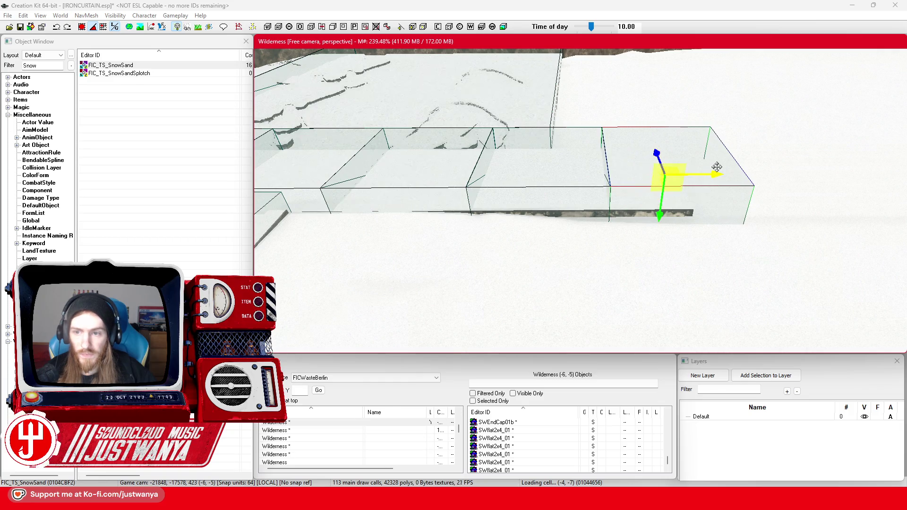
{"action": "key", "text": "f"}
{"action": "left_click", "coordinate": [644, 199]}
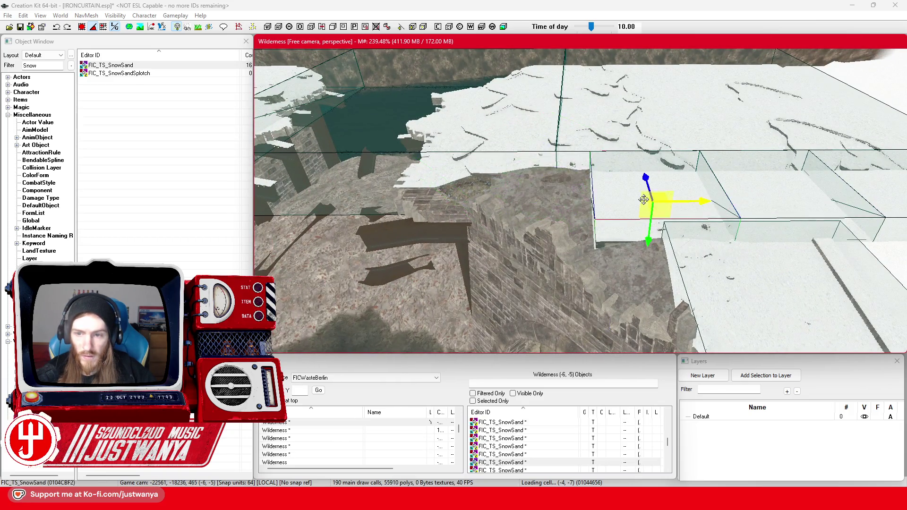
Slide the snow piece left along the stone wall top, checking it from several angles.
{"action": "left_click_drag", "start_coordinate": [698, 201], "coordinate": [586, 202]}
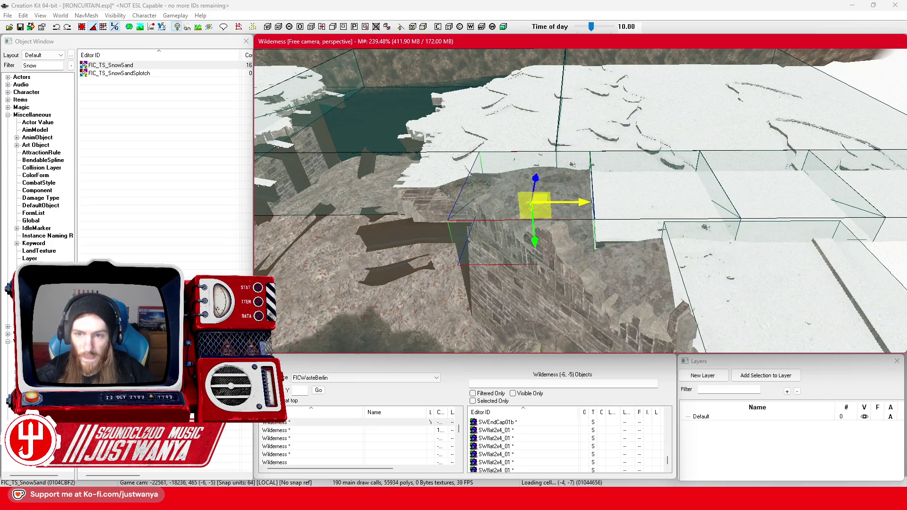
{"action": "key", "text": "shift"}
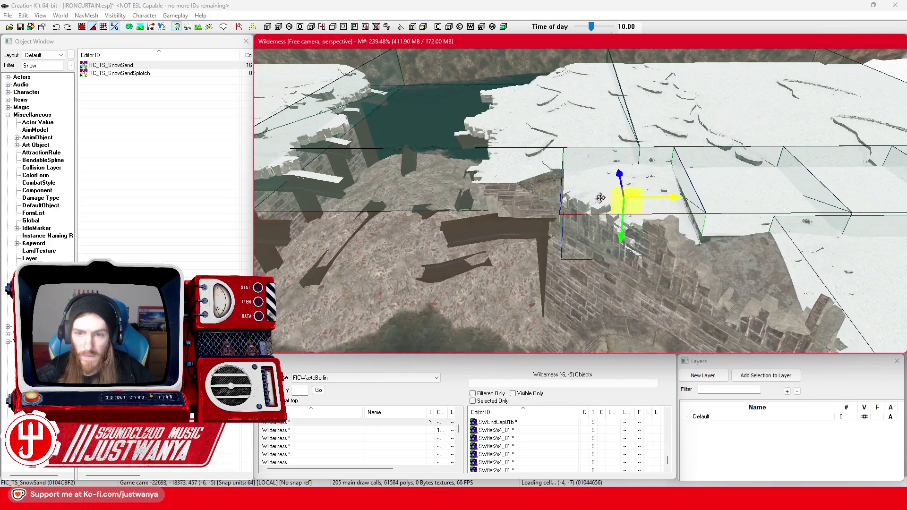
{"action": "left_click_drag", "start_coordinate": [672, 203], "coordinate": [553, 202]}
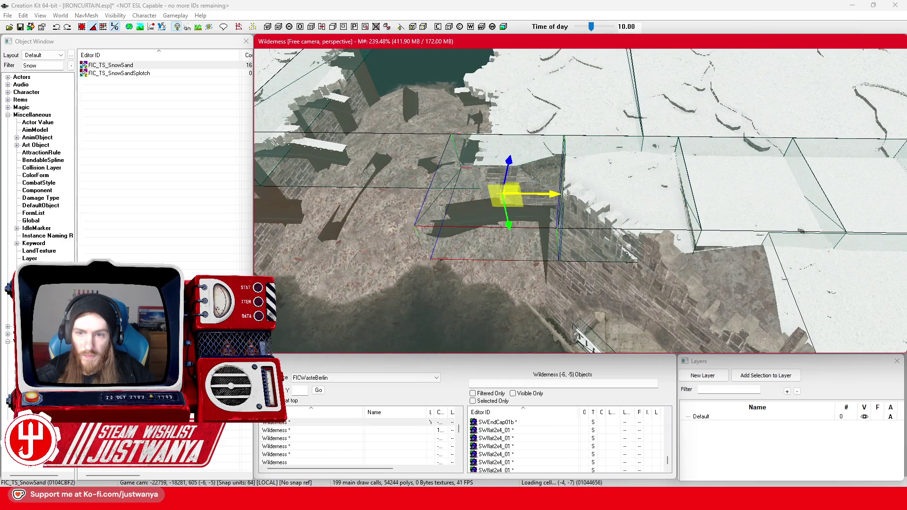
{"action": "key", "text": "shift"}
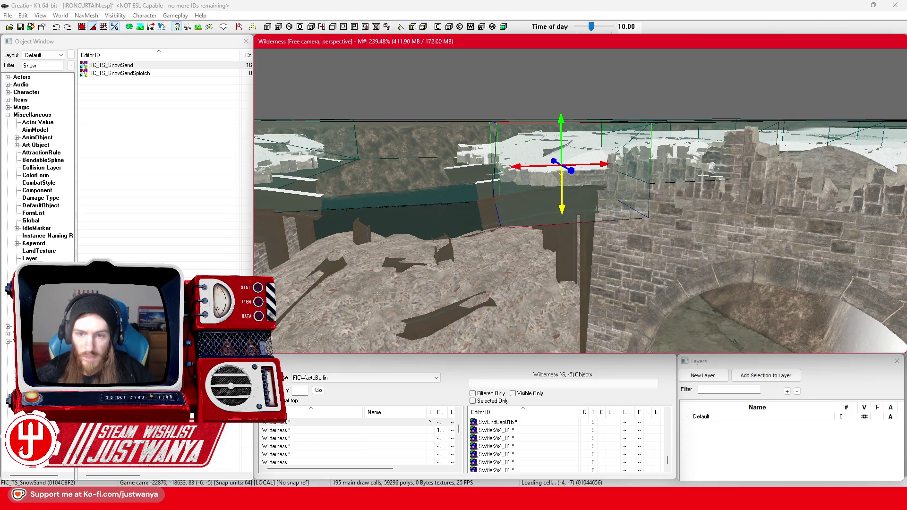
{"action": "key", "text": "shift"}
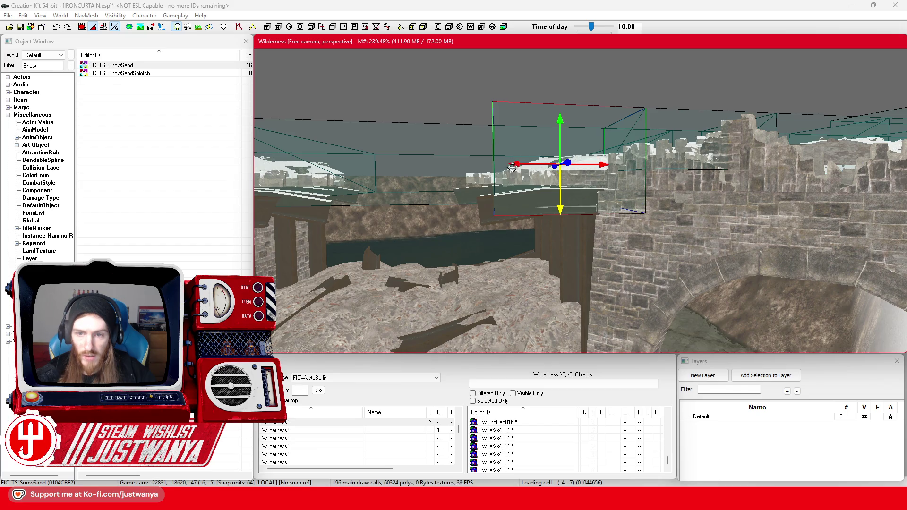
{"action": "key", "text": "shift"}
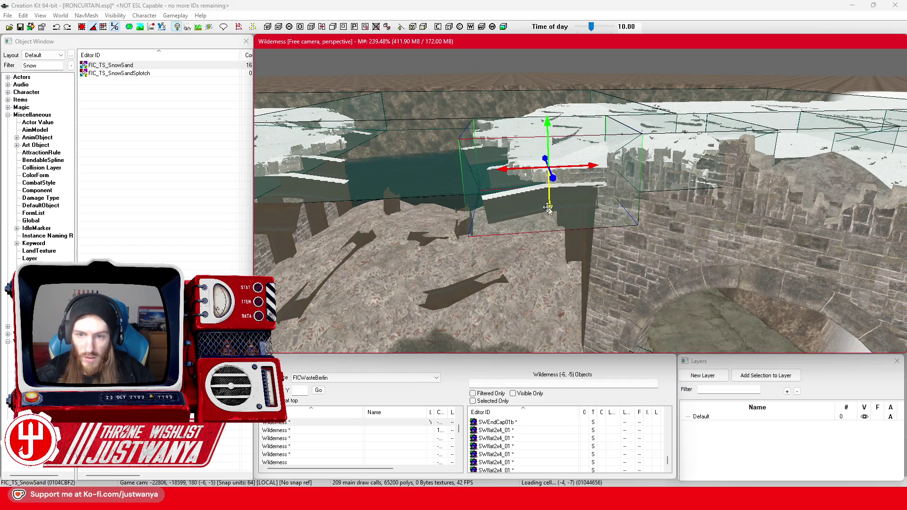
{"action": "key", "text": "shift"}
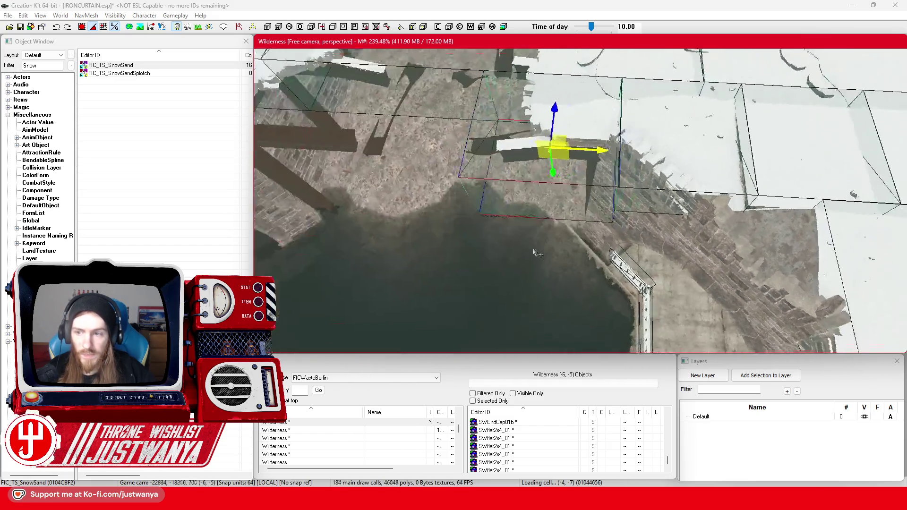
{"action": "key", "text": "shift"}
Move the next snow piece down the wall and over the corner by the canal.
{"action": "left_click", "coordinate": [643, 160]}
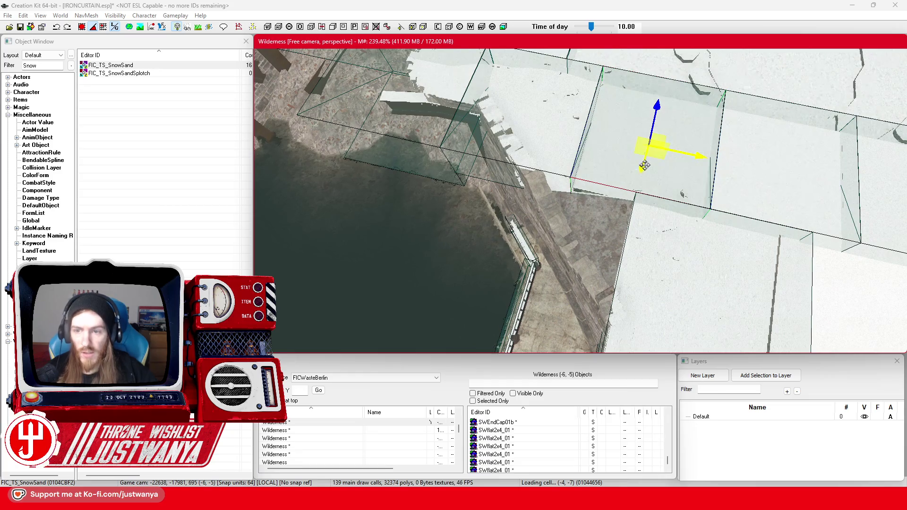
{"action": "left_click_drag", "start_coordinate": [658, 110], "coordinate": [634, 233]}
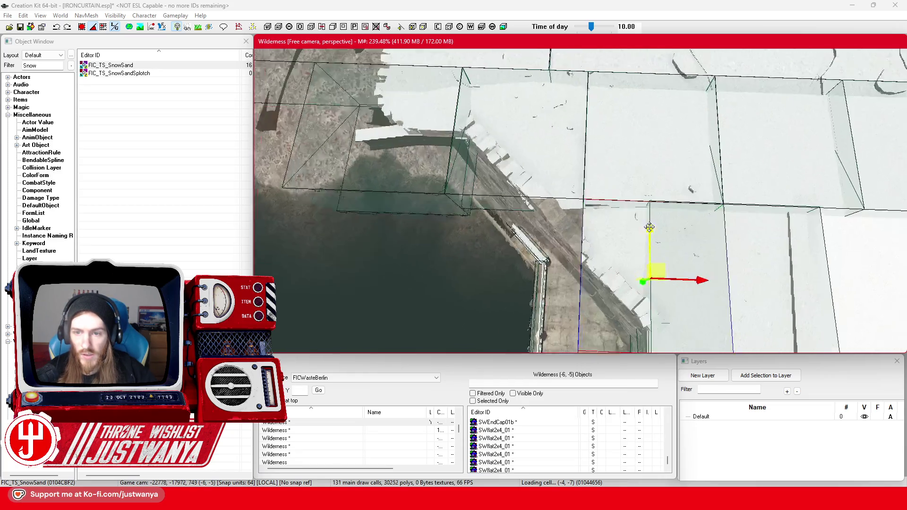
{"action": "left_click_drag", "start_coordinate": [694, 274], "coordinate": [624, 281]}
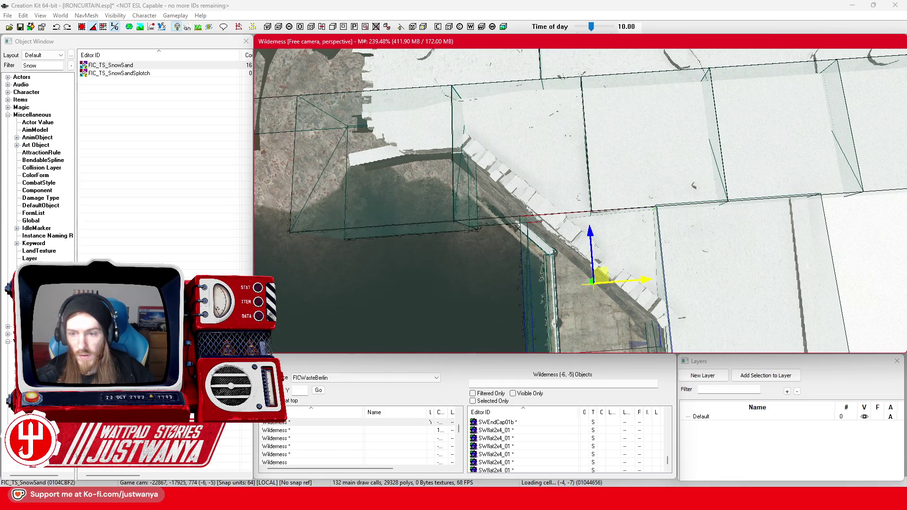
{"action": "key", "text": "shift"}
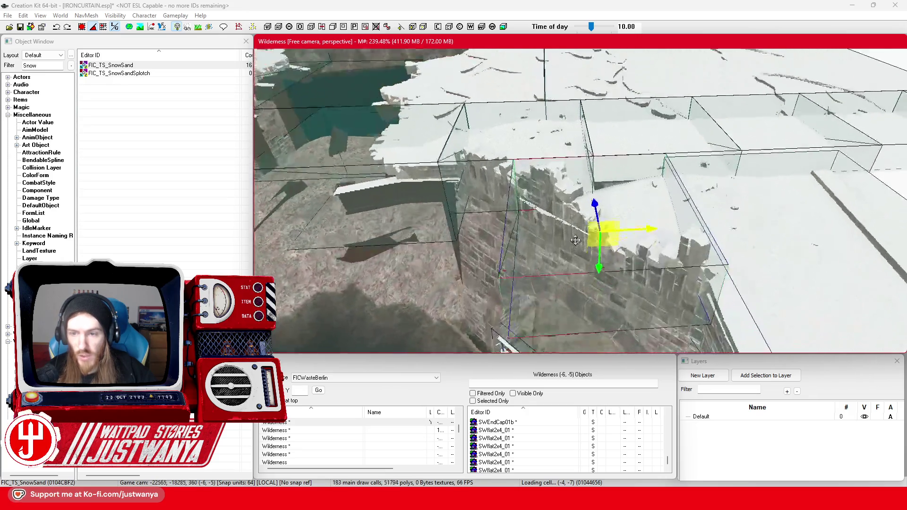
{"action": "key", "text": "shift"}
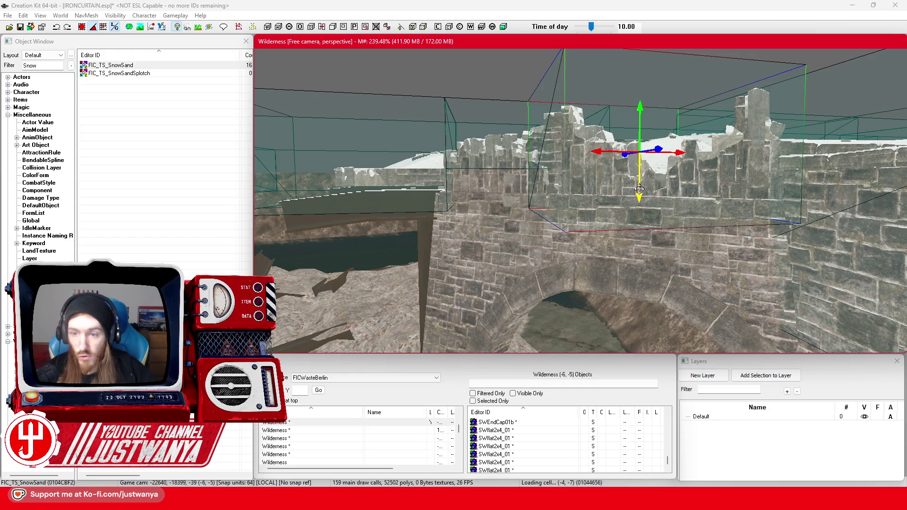
{"action": "key", "text": "shift"}
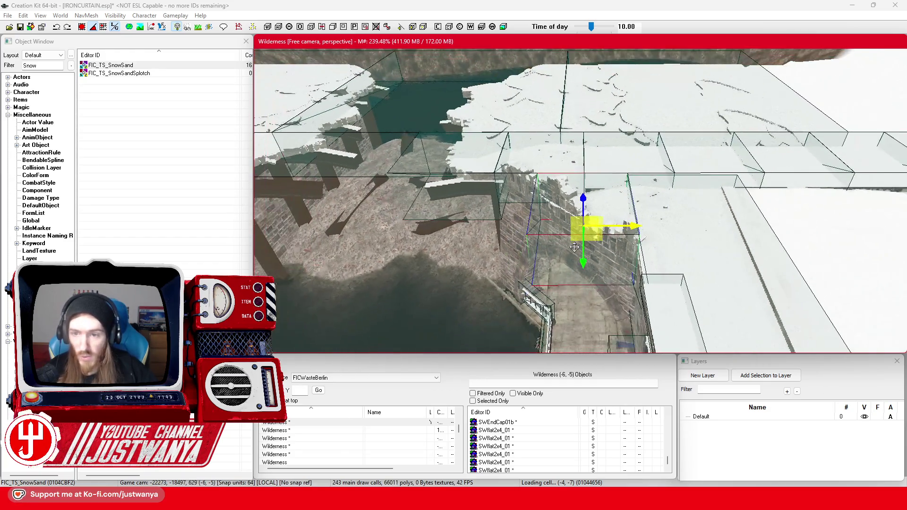
{"action": "key", "text": "shift"}
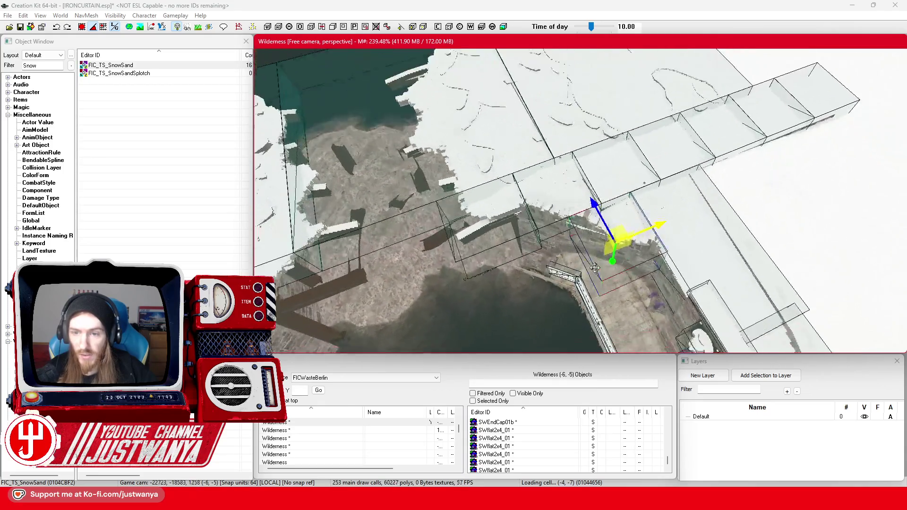
{"action": "key", "text": "shift"}
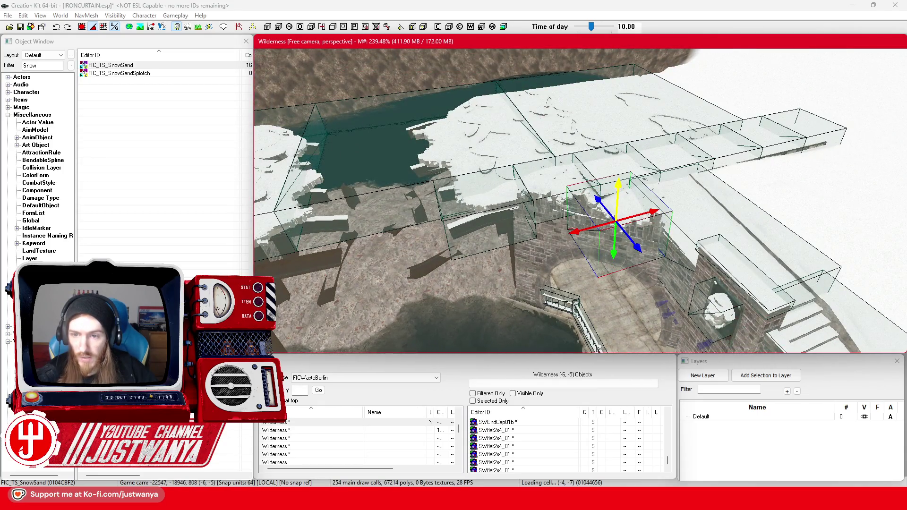
{"action": "key", "text": "shift"}
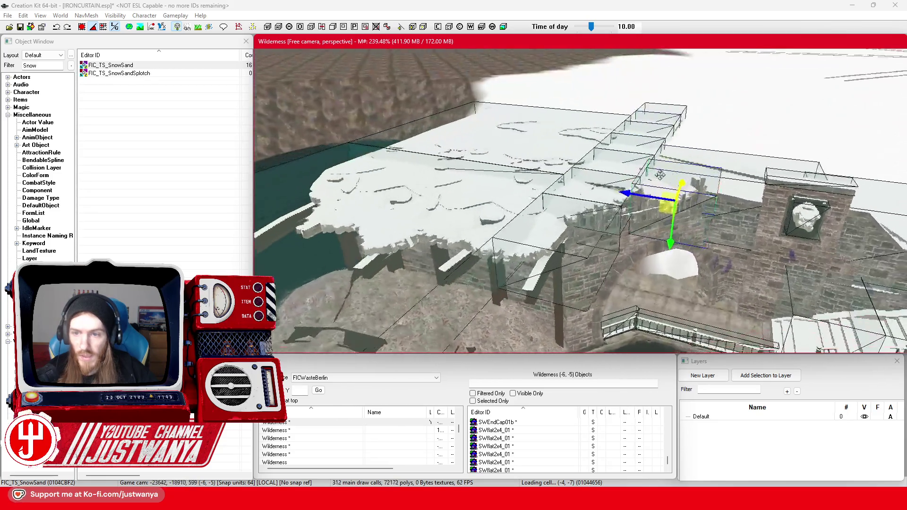
{"action": "left_click_drag", "start_coordinate": [677, 171], "coordinate": [604, 186]}
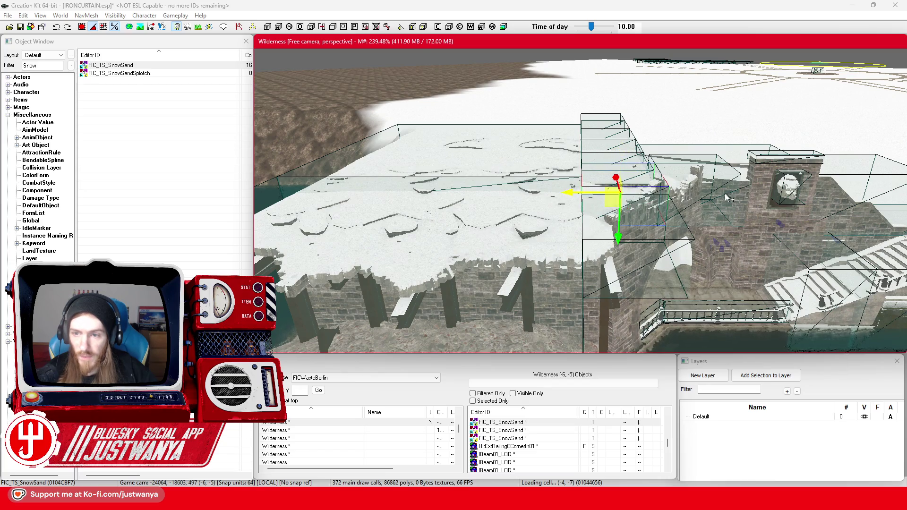
{"action": "key", "text": "shift"}
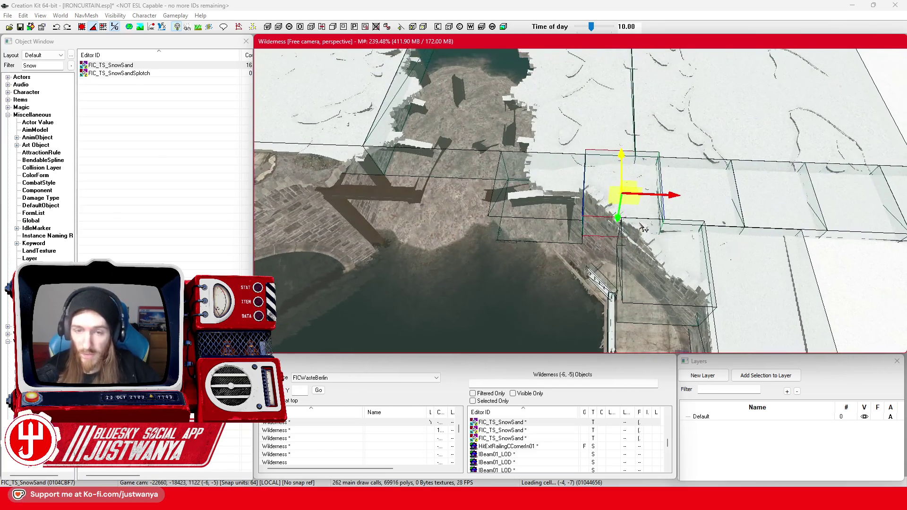
{"action": "key", "text": "shift"}
{"action": "key", "text": "ctrl+d"}
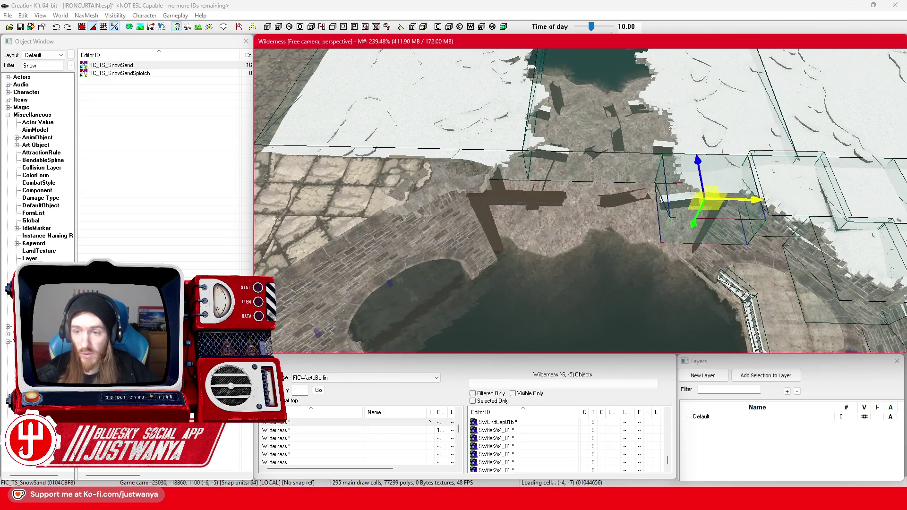
{"action": "left_click_drag", "start_coordinate": [704, 198], "coordinate": [569, 197]}
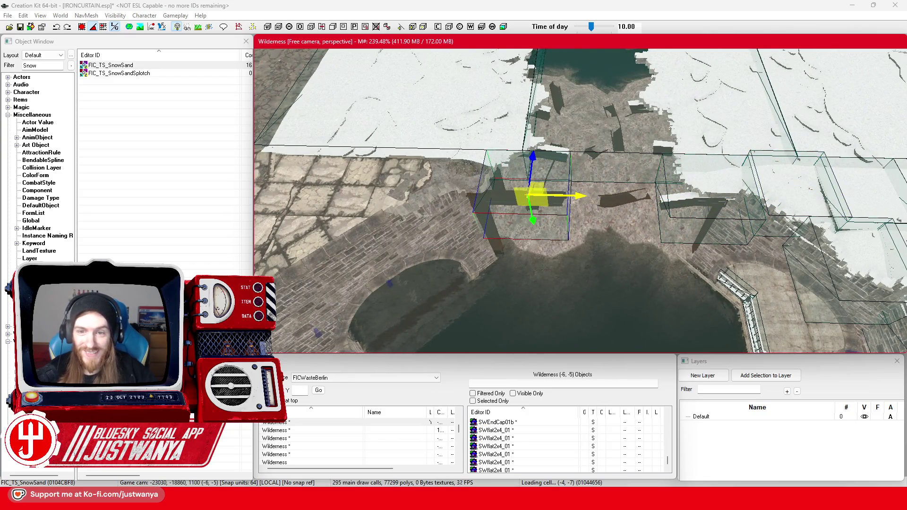
{"action": "key", "text": "shift"}
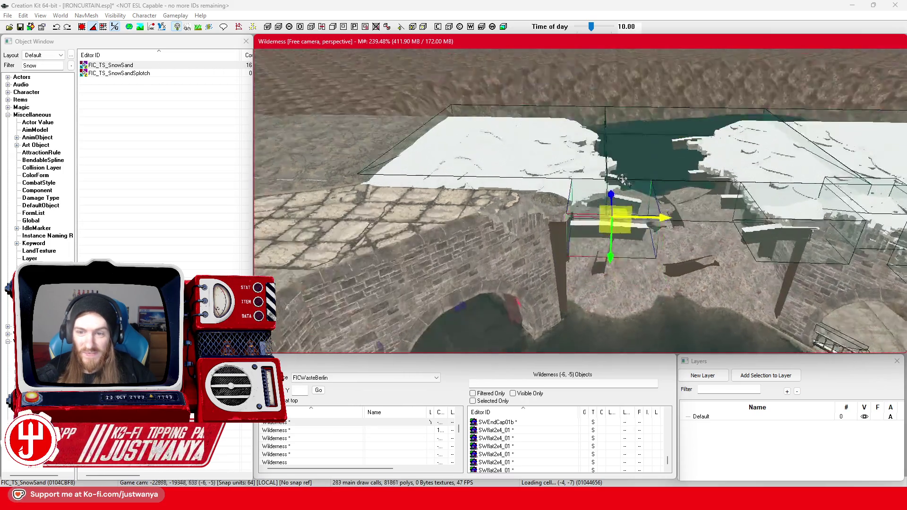
{"action": "key", "text": "shift"}
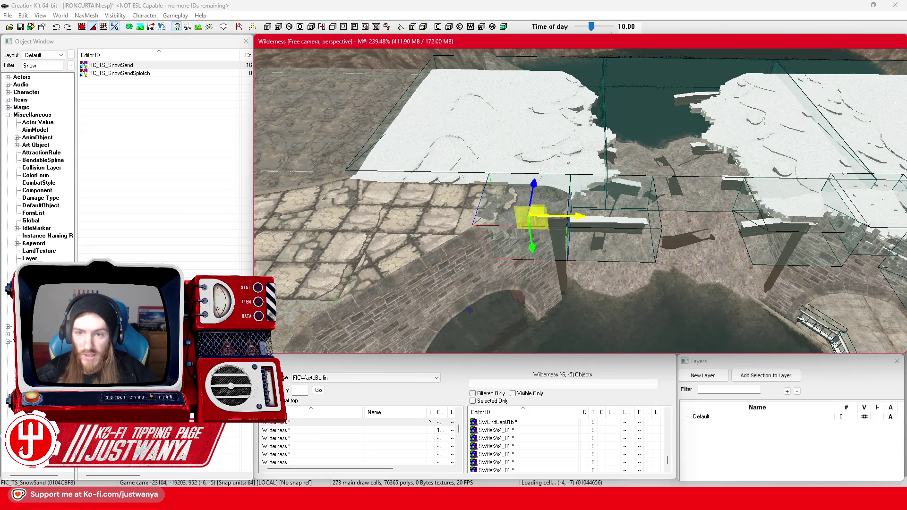
{"action": "key", "text": "shift"}
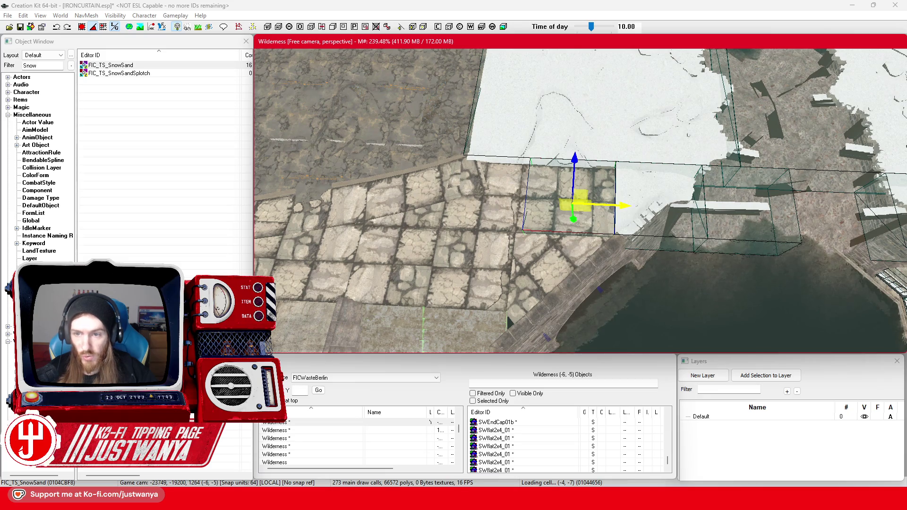
{"action": "key", "text": "shift"}
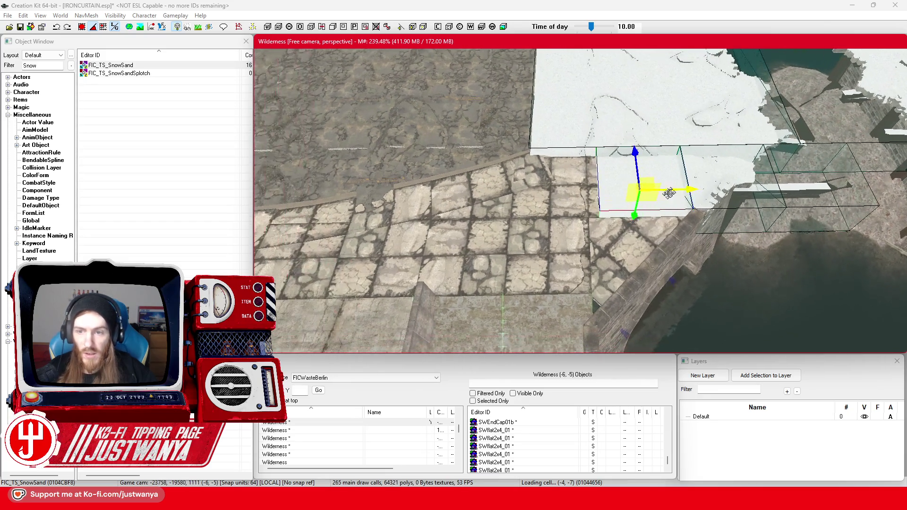
{"action": "left_click_drag", "start_coordinate": [692, 191], "coordinate": [611, 190]}
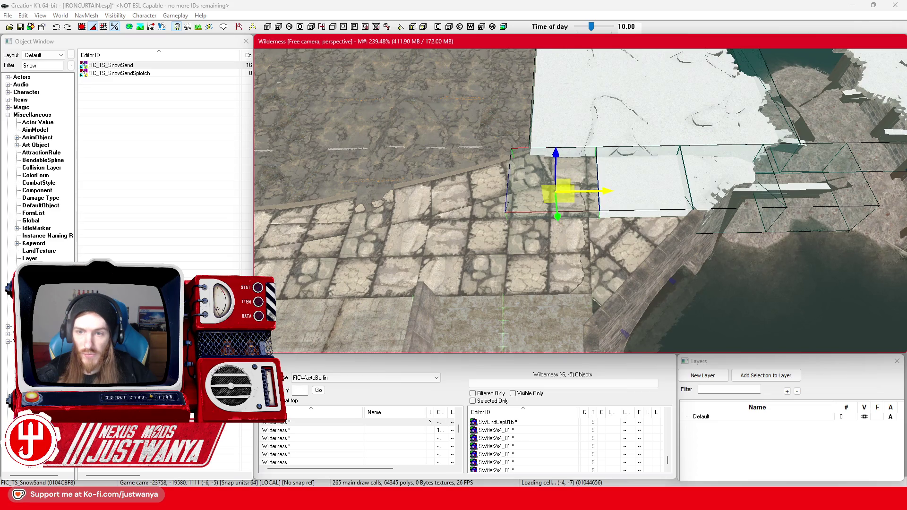
{"action": "key", "text": "shift"}
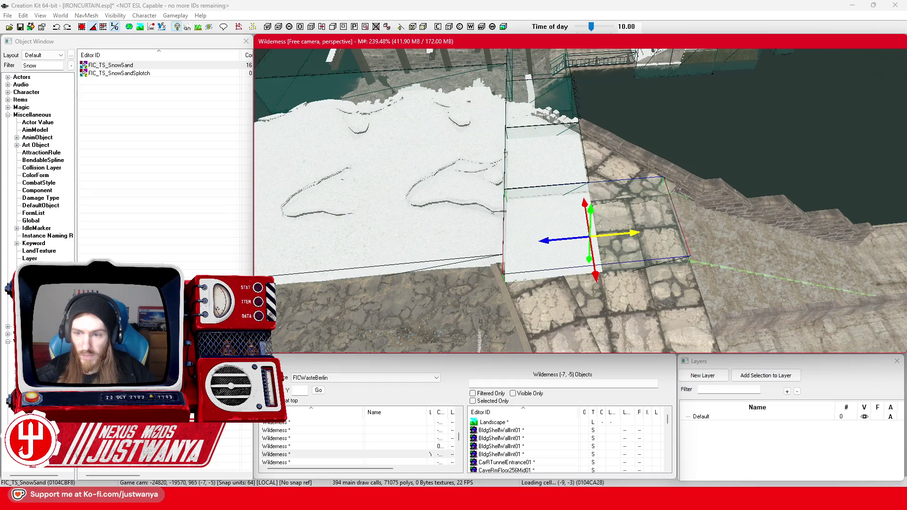
{"action": "key", "text": "shift"}
{"action": "left_click_drag", "start_coordinate": [677, 165], "coordinate": [702, 166]}
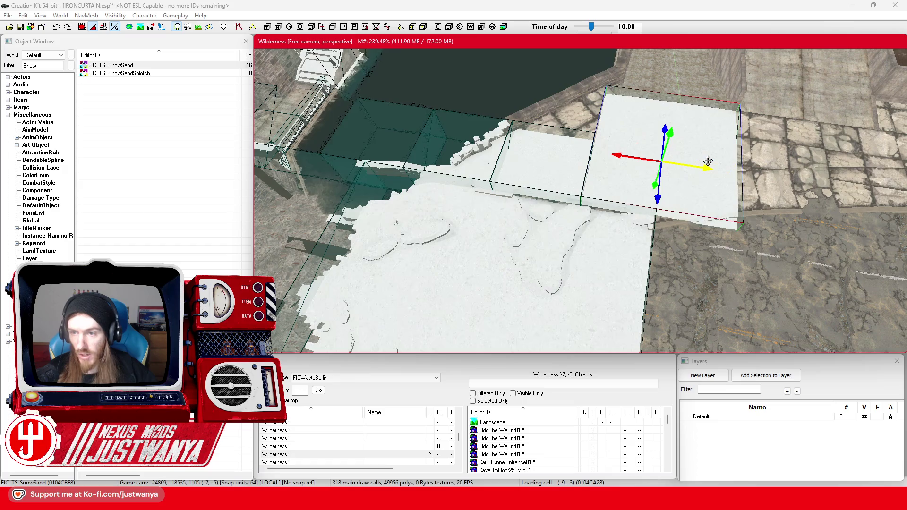
{"action": "key", "text": "shift"}
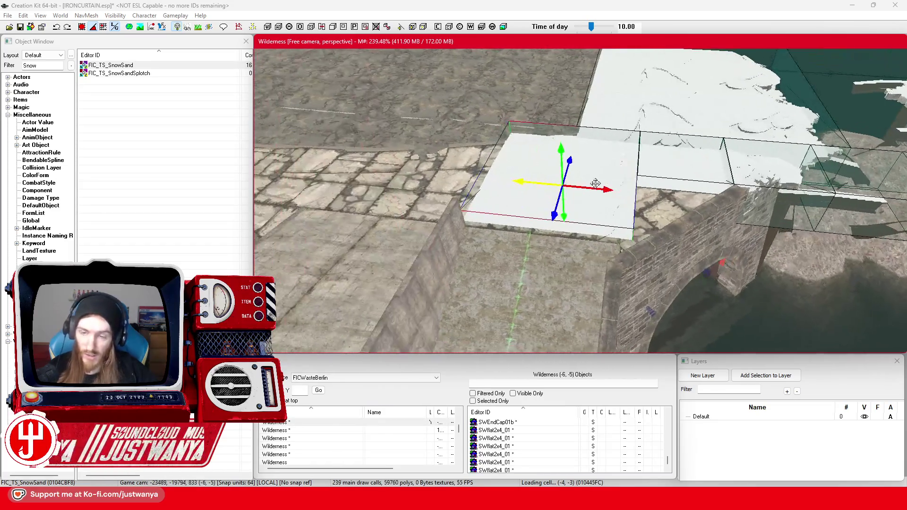
{"action": "key", "text": "shift"}
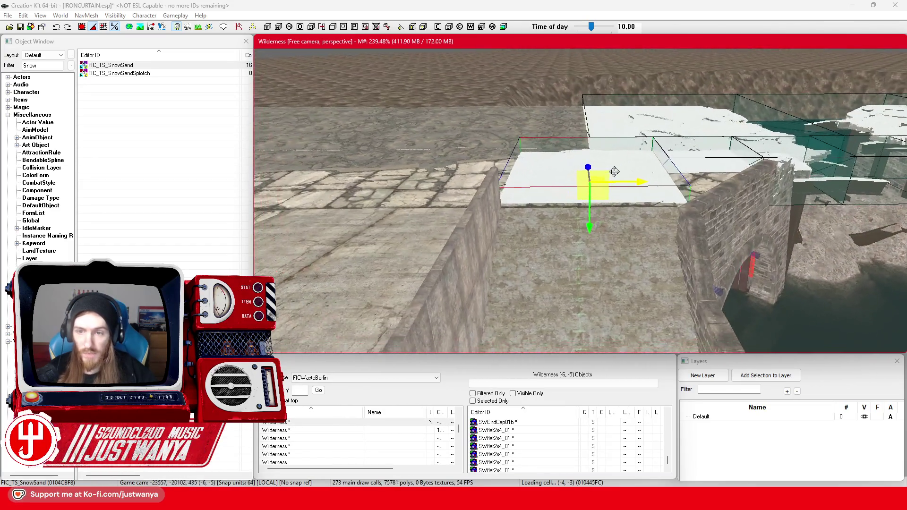
{"action": "scroll", "coordinate": [610, 191], "scroll_direction": "up", "scroll_amount": 5}
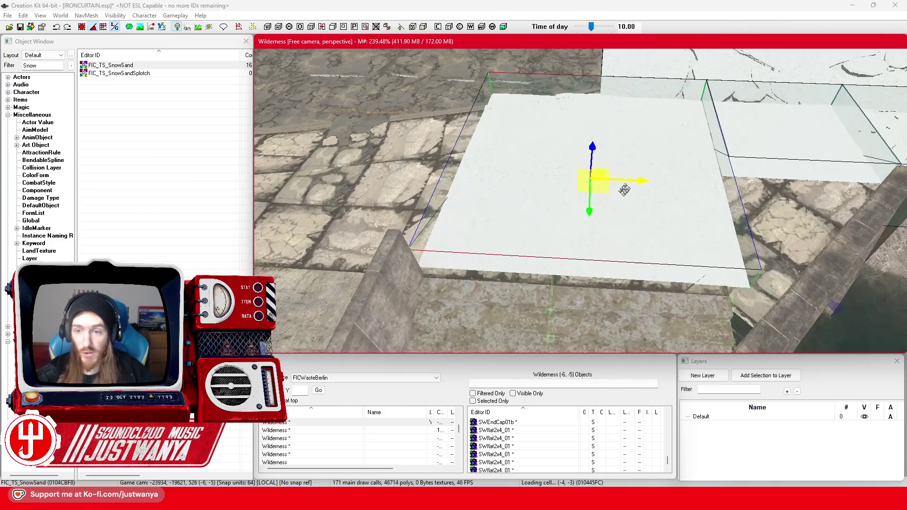
{"action": "key", "text": "shift"}
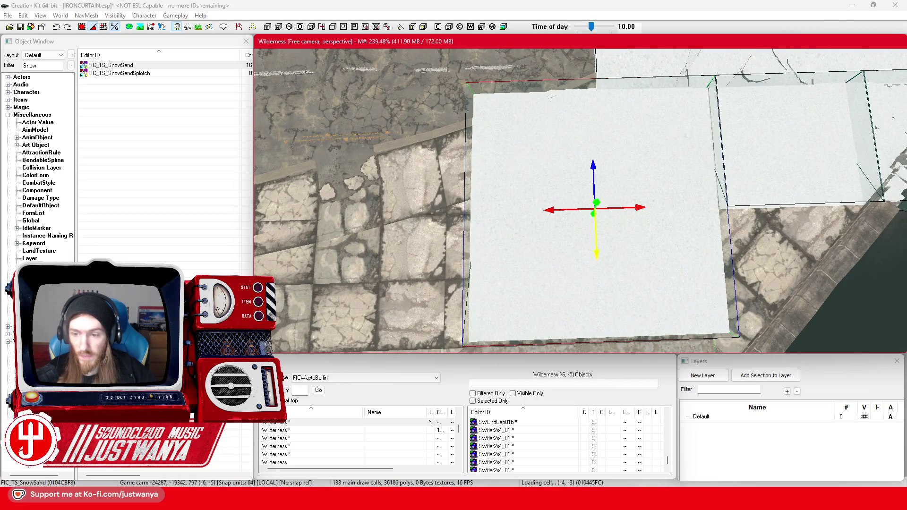
{"action": "key", "text": "shift"}
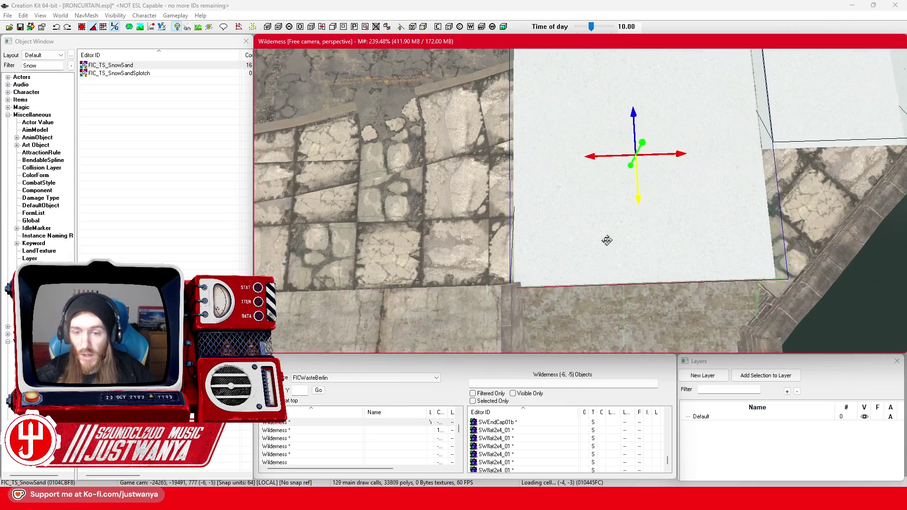
{"action": "scroll", "coordinate": [609, 236], "scroll_direction": "down", "scroll_amount": 3}
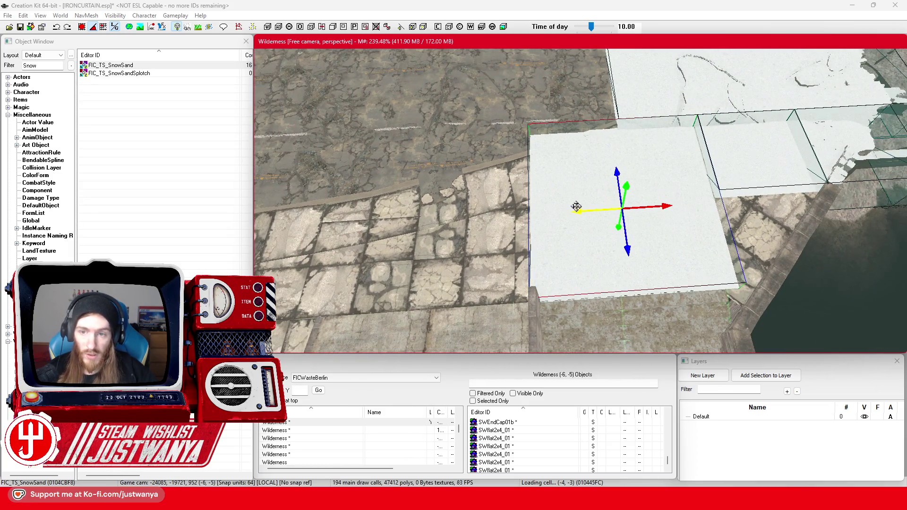
{"action": "key", "text": "shift"}
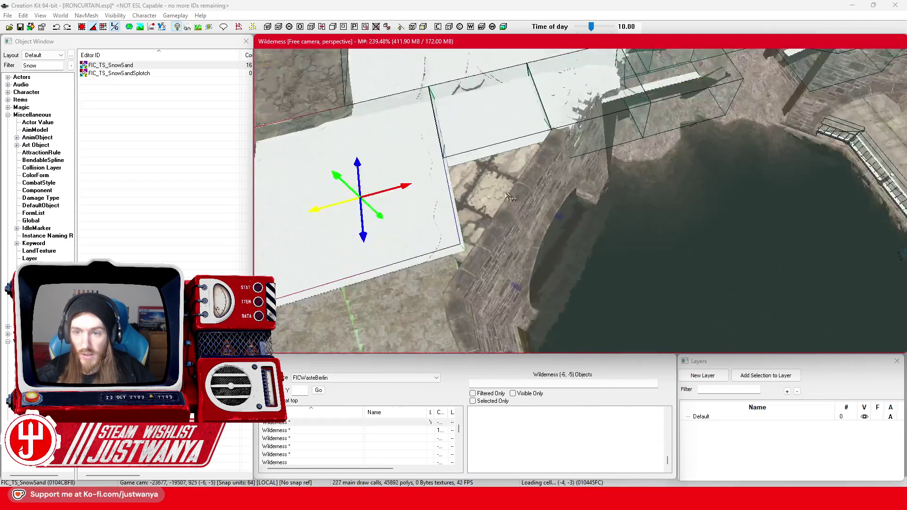
{"action": "scroll", "coordinate": [510, 197], "scroll_direction": "up", "scroll_amount": 3}
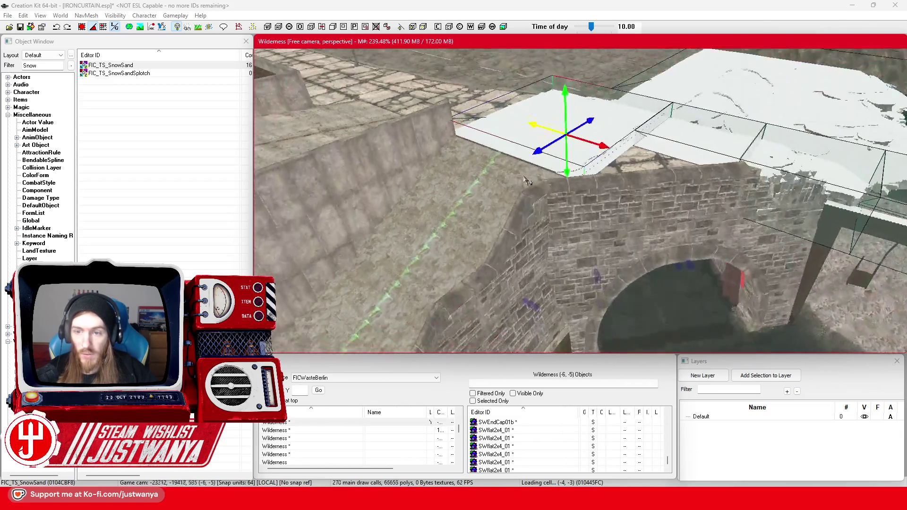
{"action": "key", "text": "shift"}
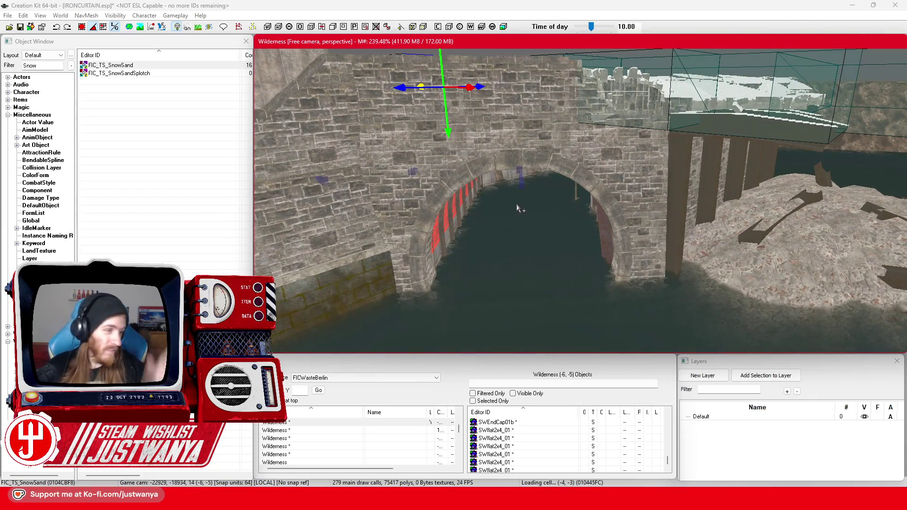
{"action": "key", "text": "shift"}
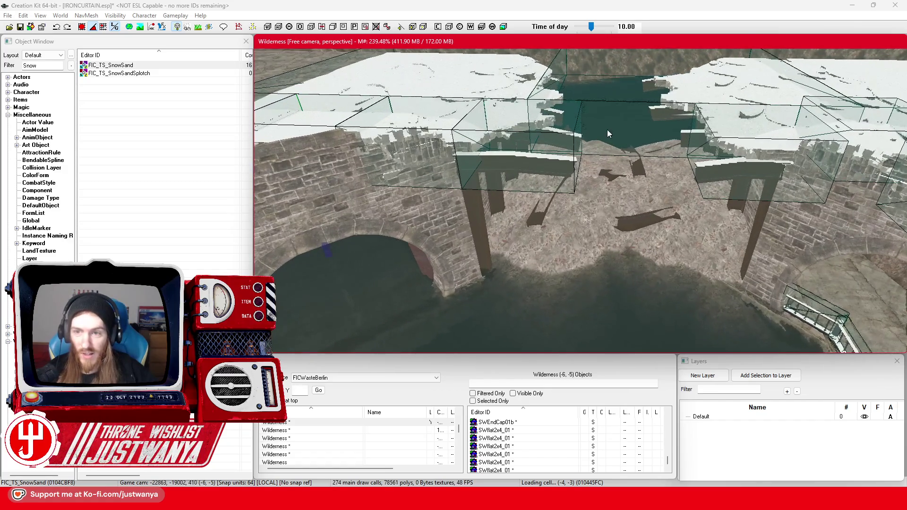
Drop the other snow-sand patch to the ground, then raise it onto the bridge deck.
{"action": "left_click", "coordinate": [667, 91]}
{"action": "key", "text": "f"}
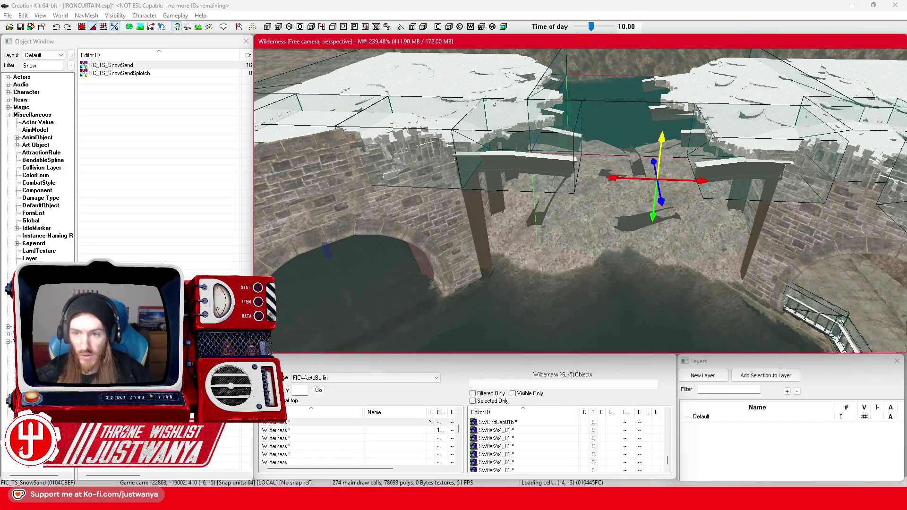
{"action": "left_click_drag", "start_coordinate": [656, 189], "coordinate": [658, 171]}
{"action": "scroll", "coordinate": [660, 180], "scroll_direction": "up", "scroll_amount": 5}
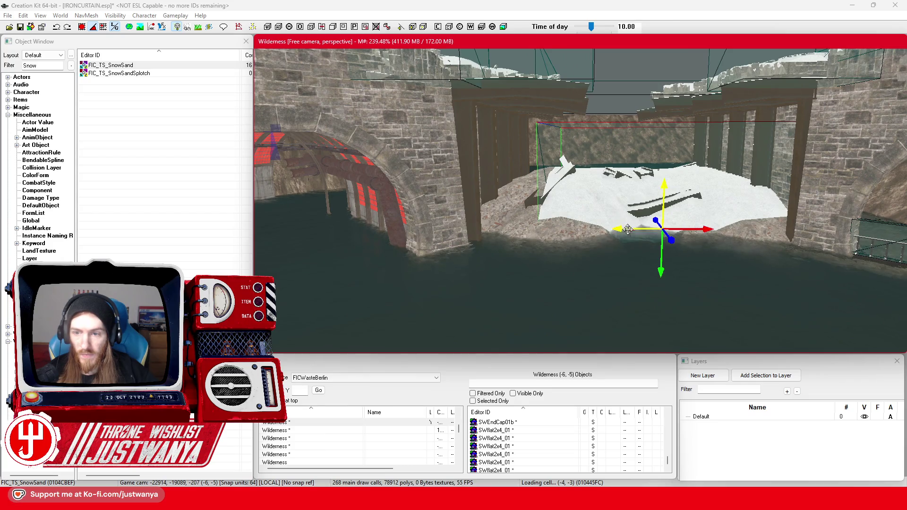
{"action": "scroll", "coordinate": [627, 229], "scroll_direction": "down", "scroll_amount": 2}
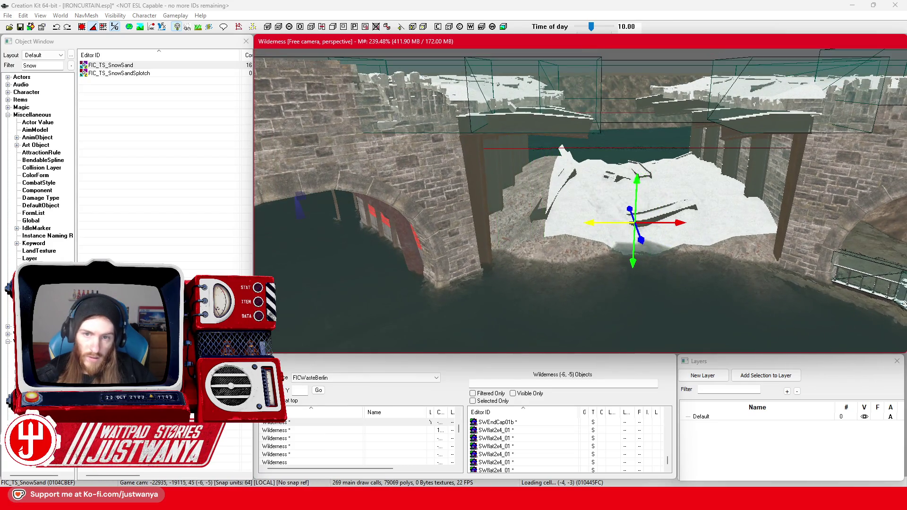
{"action": "scroll", "coordinate": [593, 219], "scroll_direction": "down", "scroll_amount": 3}
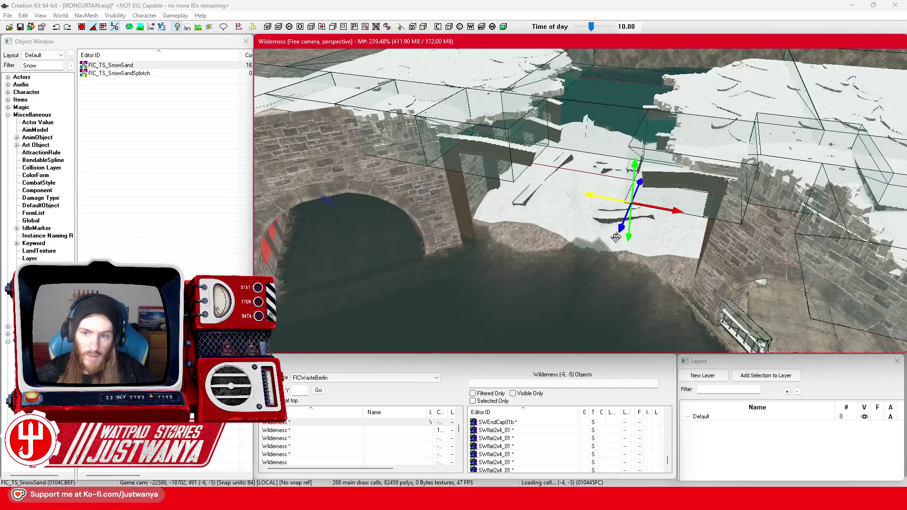
{"action": "scroll", "coordinate": [621, 228], "scroll_direction": "up", "scroll_amount": 2}
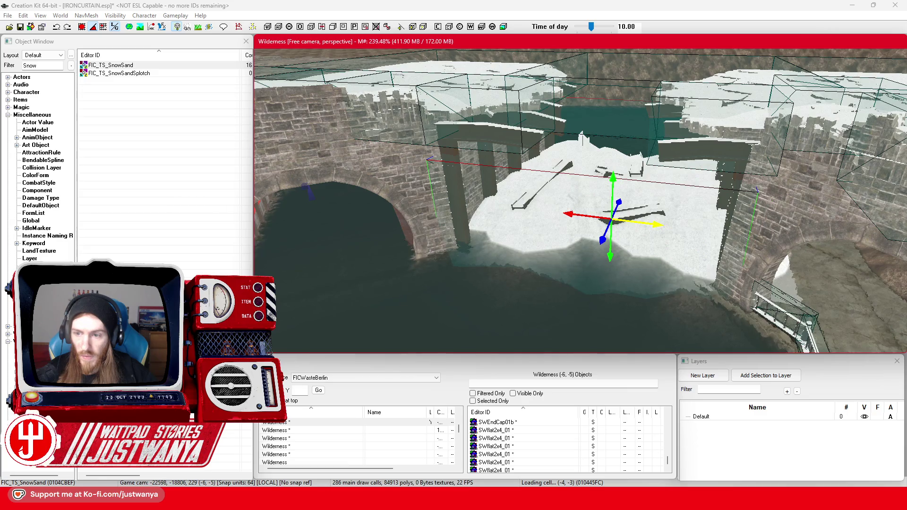
Orbit the view over the canal to inspect the snowy bridge decks.
{"action": "left_click_drag", "start_coordinate": [655, 220], "coordinate": [616, 239]}
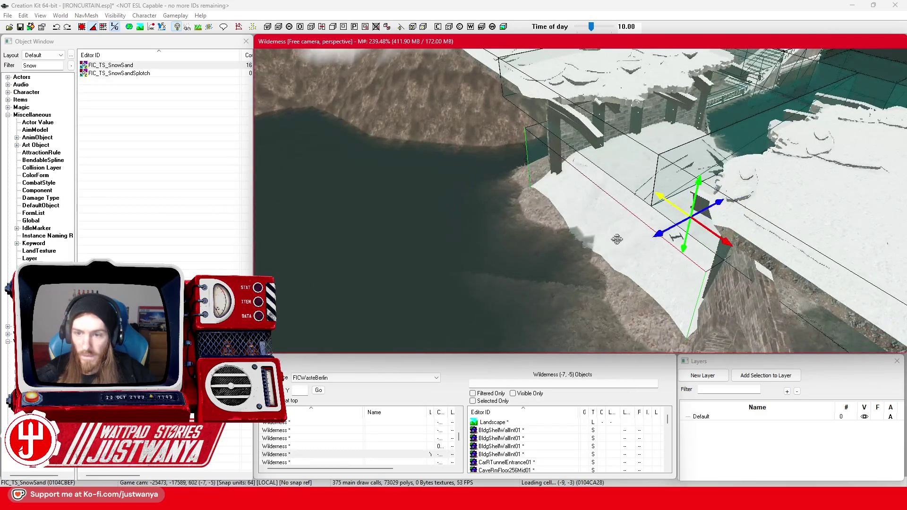
{"action": "mouse_move", "coordinate": [679, 235]}
{"action": "left_mouse_down"}
{"action": "mouse_move", "coordinate": [686, 204]}
{"action": "mouse_move", "coordinate": [684, 222]}
{"action": "left_mouse_up"}
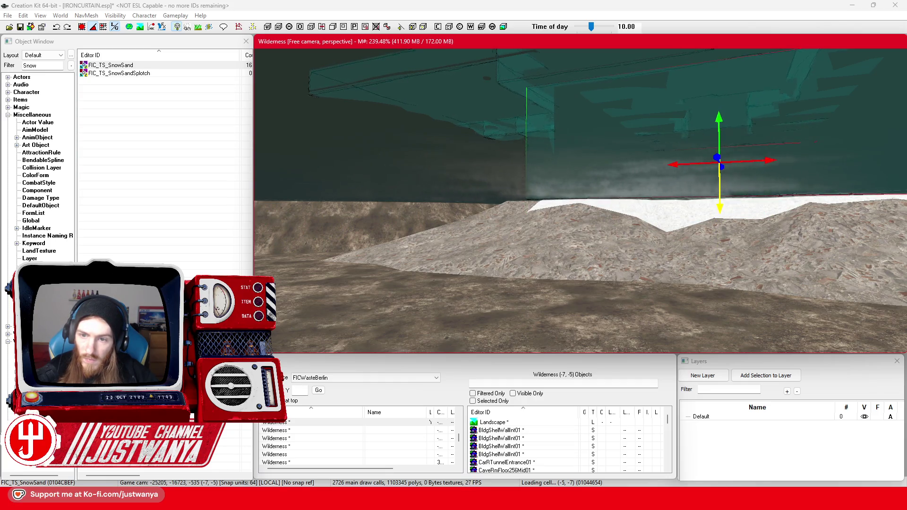
{"action": "mouse_move", "coordinate": [710, 210]}
{"action": "left_mouse_down"}
{"action": "mouse_move", "coordinate": [703, 257]}
{"action": "mouse_move", "coordinate": [679, 277]}
{"action": "mouse_move", "coordinate": [534, 225]}
{"action": "mouse_move", "coordinate": [571, 217]}
{"action": "mouse_move", "coordinate": [556, 294]}
{"action": "left_mouse_up"}
{"action": "scroll", "coordinate": [555, 294], "scroll_direction": "down", "scroll_amount": 3}
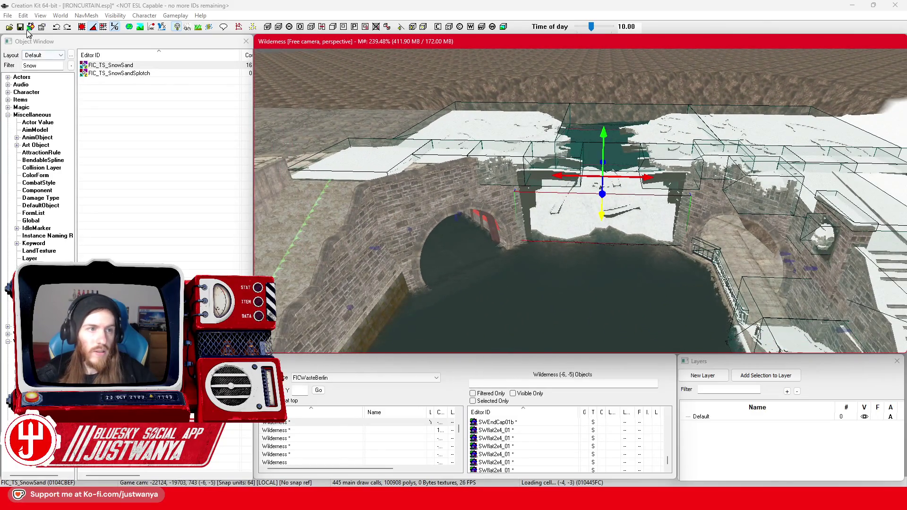
Save the plugin, inspect the snow slabs, and select the BldConcSmStairs01 stairs by the canal.
{"action": "left_click", "coordinate": [25, 28]}
{"action": "left_click_drag", "start_coordinate": [590, 203], "coordinate": [590, 226]}
{"action": "scroll", "coordinate": [588, 251], "scroll_direction": "up", "scroll_amount": 5}
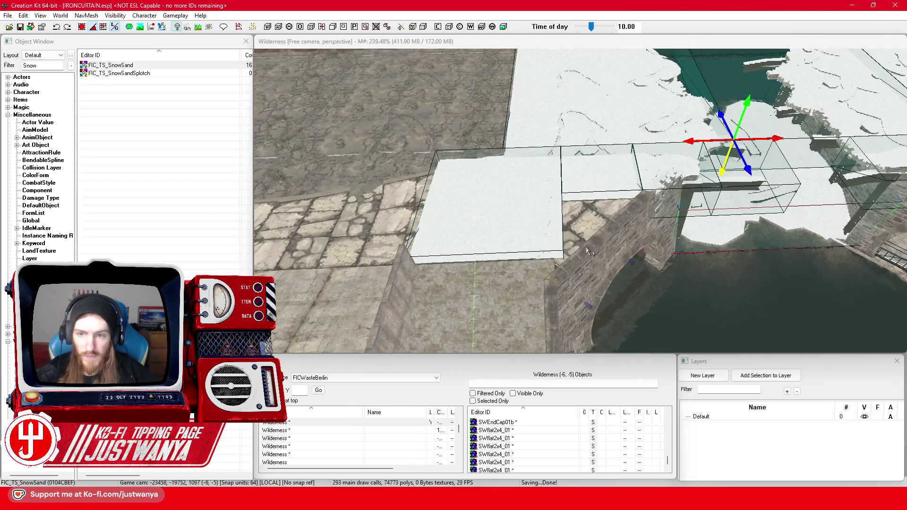
{"action": "left_click_drag", "start_coordinate": [599, 195], "coordinate": [654, 172]}
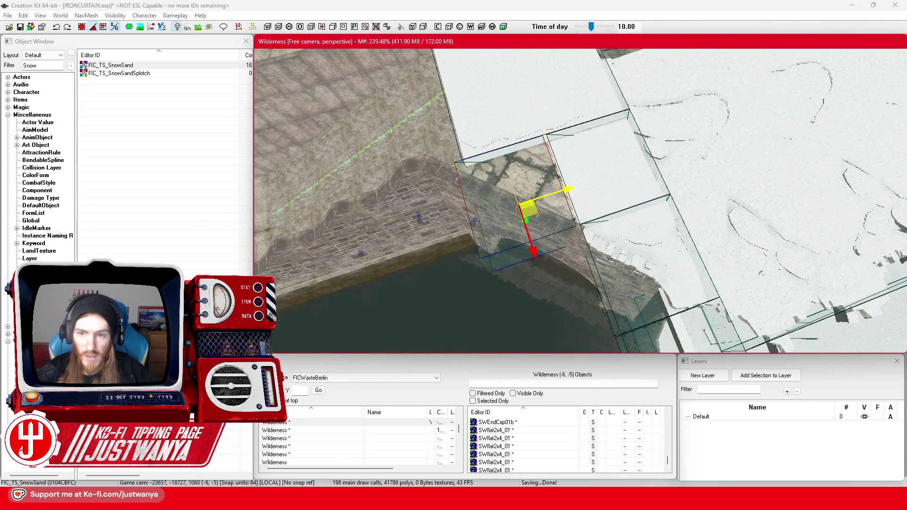
{"action": "mouse_move", "coordinate": [574, 184]}
{"action": "left_mouse_down"}
{"action": "mouse_move", "coordinate": [603, 214]}
{"action": "mouse_move", "coordinate": [667, 202]}
{"action": "mouse_move", "coordinate": [678, 178]}
{"action": "mouse_move", "coordinate": [621, 258]}
{"action": "mouse_move", "coordinate": [678, 293]}
{"action": "mouse_move", "coordinate": [702, 273]}
{"action": "mouse_move", "coordinate": [615, 204]}
{"action": "left_mouse_up"}
{"action": "left_click", "coordinate": [652, 279]}
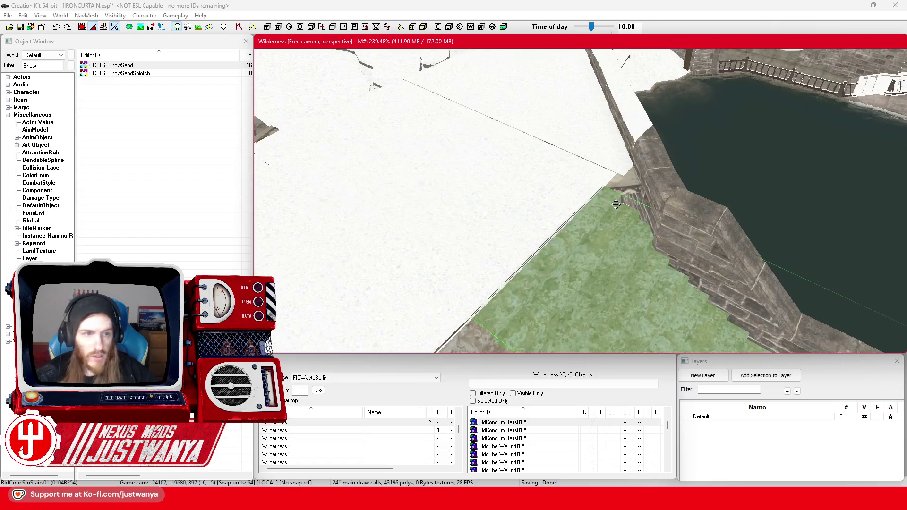
Search the object list for debris and preview DecalDebris01 and ExtRubble_HiTec_Debris01.
{"action": "left_click", "coordinate": [42, 65]}
{"action": "type", "text": "debris"}
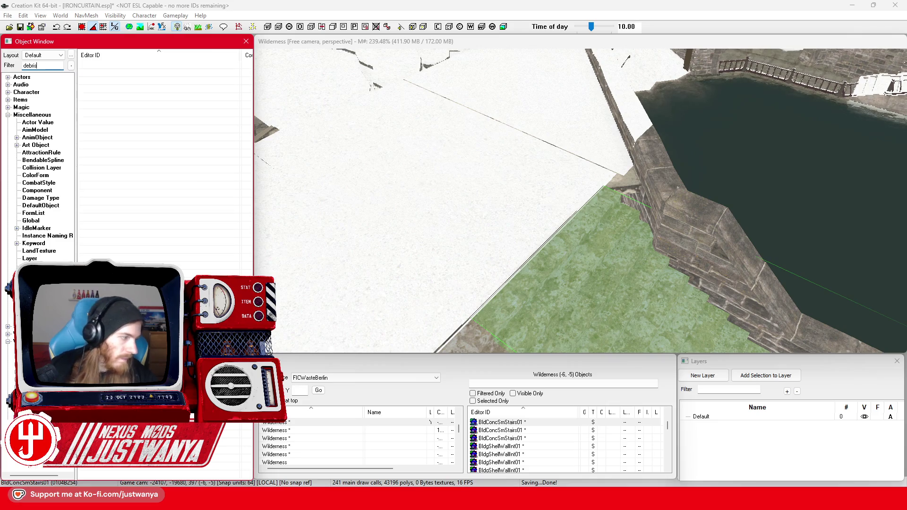
{"action": "scroll", "coordinate": [156, 231], "scroll_direction": "down", "scroll_amount": 20}
{"action": "scroll", "coordinate": [184, 223], "scroll_direction": "down", "scroll_amount": 6}
{"action": "scroll", "coordinate": [113, 214], "scroll_direction": "down", "scroll_amount": 1}
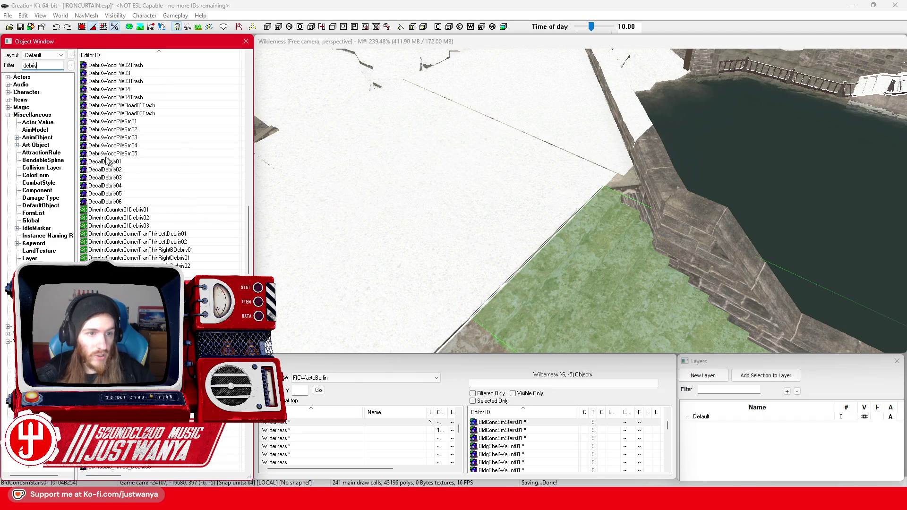
{"action": "left_click", "coordinate": [111, 161]}
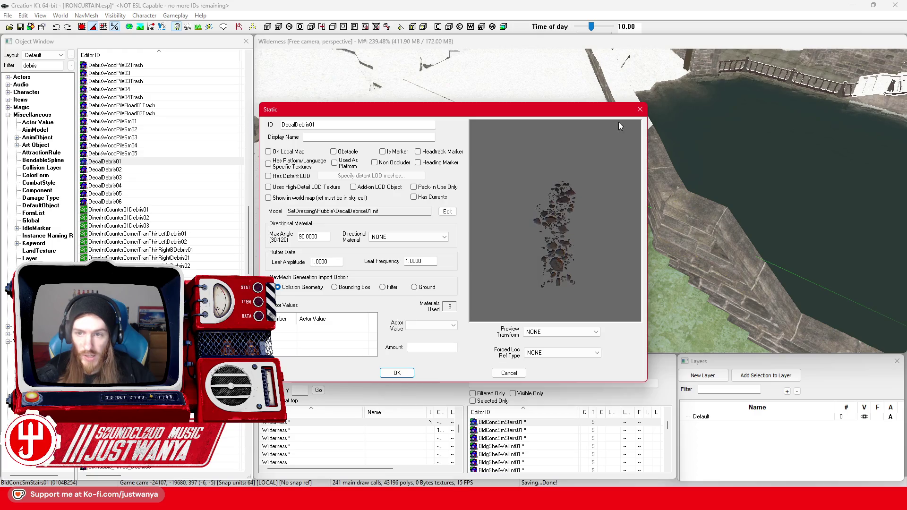
{"action": "key", "text": "Escape"}
{"action": "scroll", "coordinate": [228, 209], "scroll_direction": "down", "scroll_amount": 3}
{"action": "scroll", "coordinate": [228, 208], "scroll_direction": "down", "scroll_amount": 3}
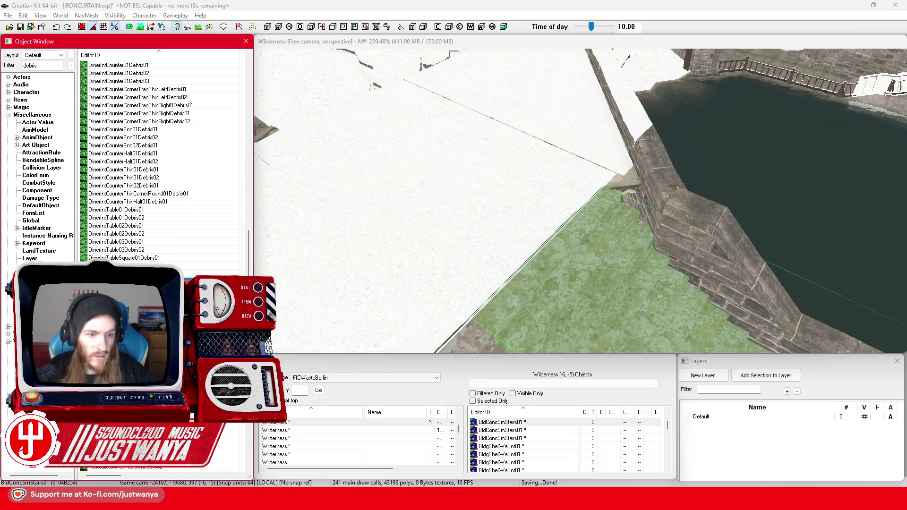
{"action": "key", "text": "Escape"}
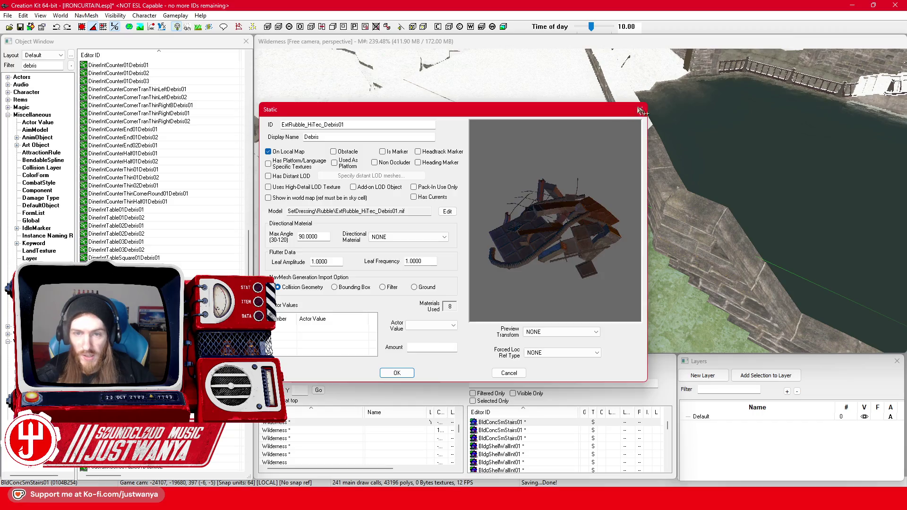
Scroll to the DebrisPileLarge entries and place DebrisPileLargeConc01 at the canal corner.
{"action": "scroll", "coordinate": [177, 236], "scroll_direction": "down", "scroll_amount": 10}
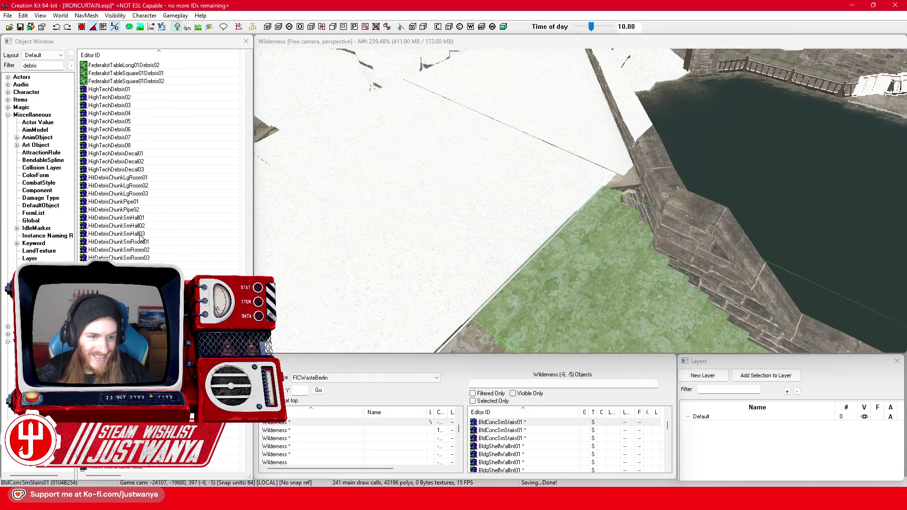
{"action": "scroll", "coordinate": [140, 238], "scroll_direction": "down", "scroll_amount": 3}
{"action": "left_click_drag", "start_coordinate": [248, 80], "coordinate": [243, 266]}
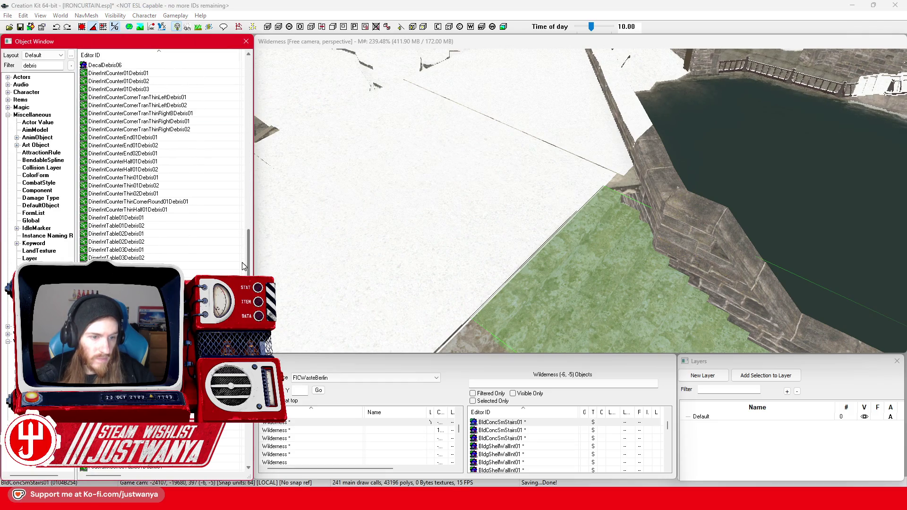
{"action": "scroll", "coordinate": [241, 266], "scroll_direction": "down", "scroll_amount": 10}
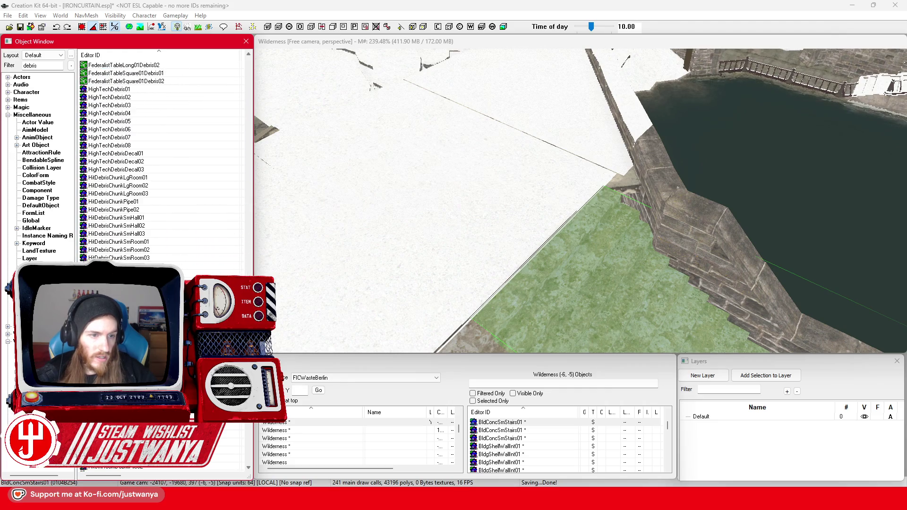
{"action": "scroll", "coordinate": [239, 440], "scroll_direction": "down", "scroll_amount": 10}
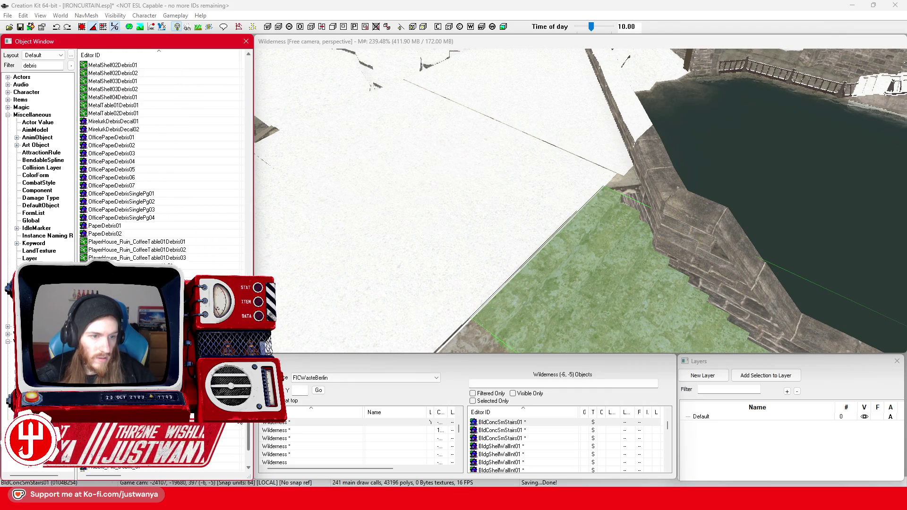
{"action": "mouse_move", "coordinate": [246, 378]}
{"action": "left_mouse_down"}
{"action": "mouse_move", "coordinate": [246, 91]}
{"action": "mouse_move", "coordinate": [240, 164]}
{"action": "left_mouse_up"}
{"action": "left_click_drag", "start_coordinate": [590, 200], "coordinate": [591, 202]}
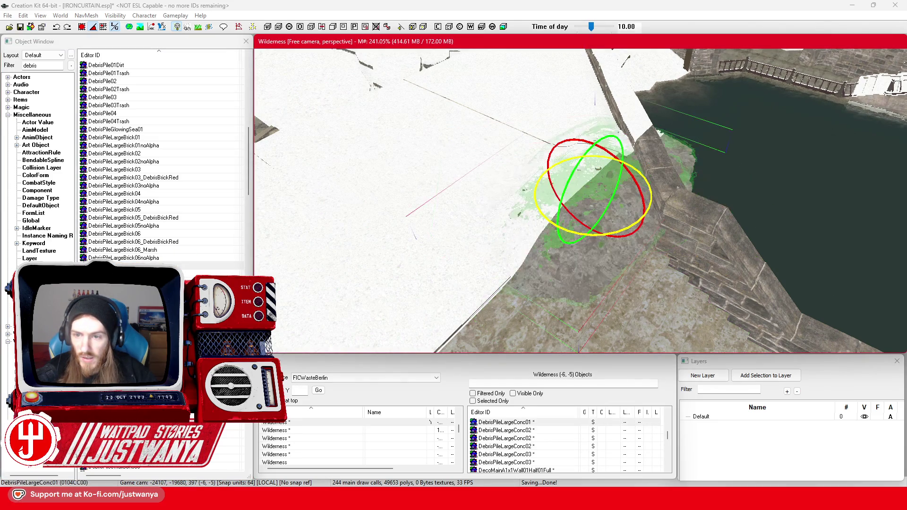
Sink the DebrisPileLargeConc01 pile partly into the ground.
{"action": "key", "text": "w"}
{"action": "left_click_drag", "start_coordinate": [568, 207], "coordinate": [554, 224]}
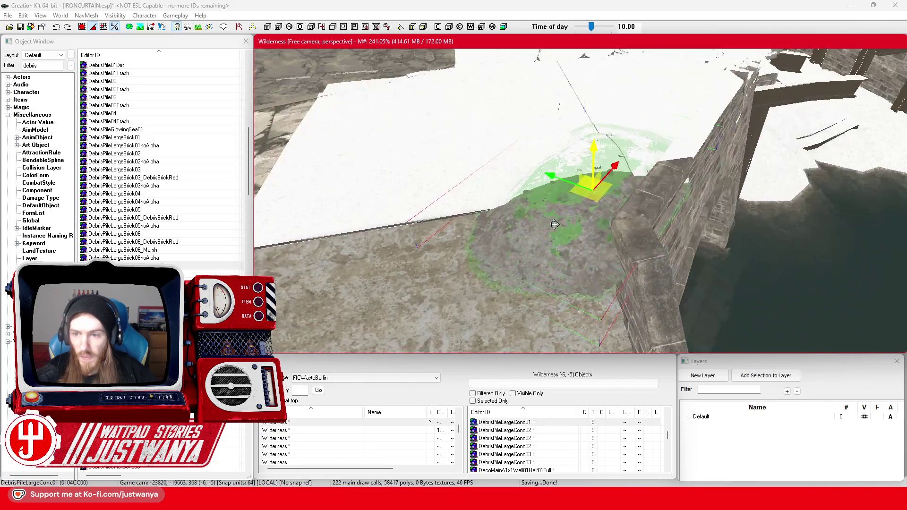
{"action": "mouse_move", "coordinate": [552, 176]}
{"action": "left_mouse_down"}
{"action": "mouse_move", "coordinate": [542, 170]}
{"action": "mouse_move", "coordinate": [543, 199]}
{"action": "mouse_move", "coordinate": [582, 202]}
{"action": "mouse_move", "coordinate": [616, 134]}
{"action": "left_mouse_up"}
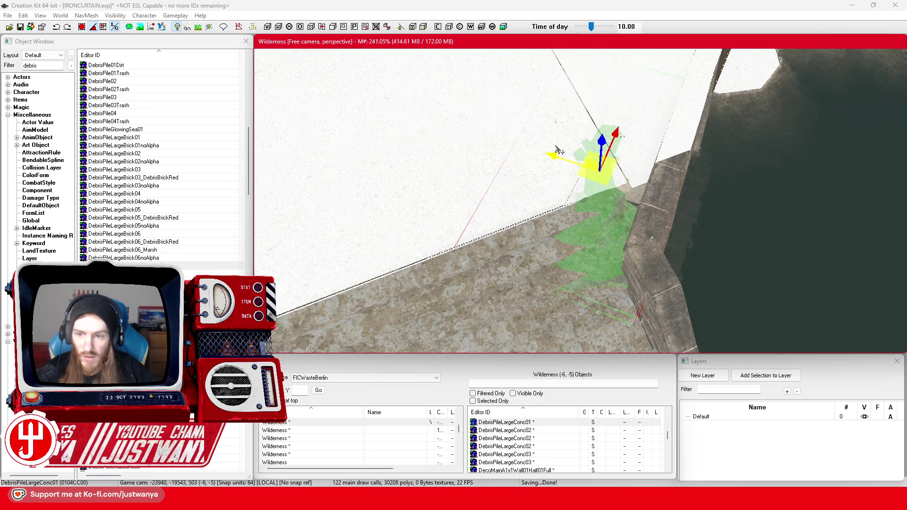
{"action": "key", "text": "f"}
Select the FIC_TS_SnowSand plane on the wall top and save the plugin.
{"action": "key", "text": "shift"}
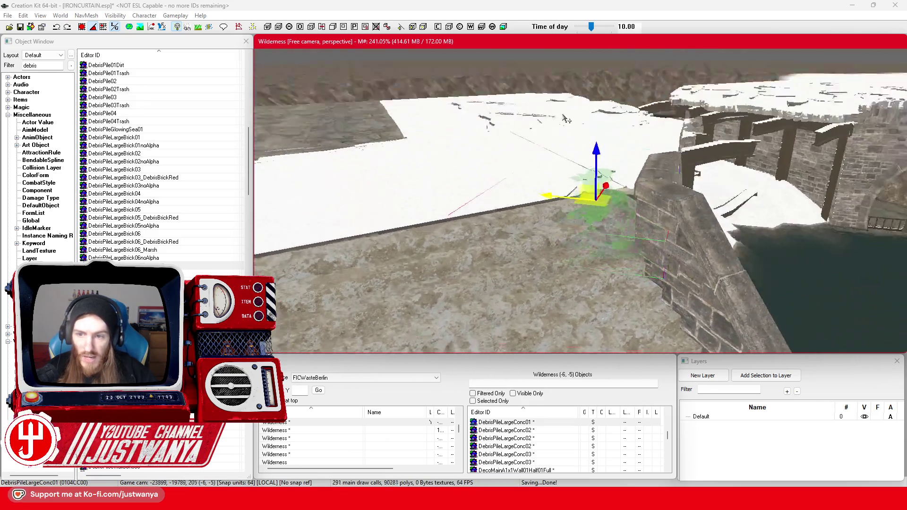
{"action": "key", "text": "shift"}
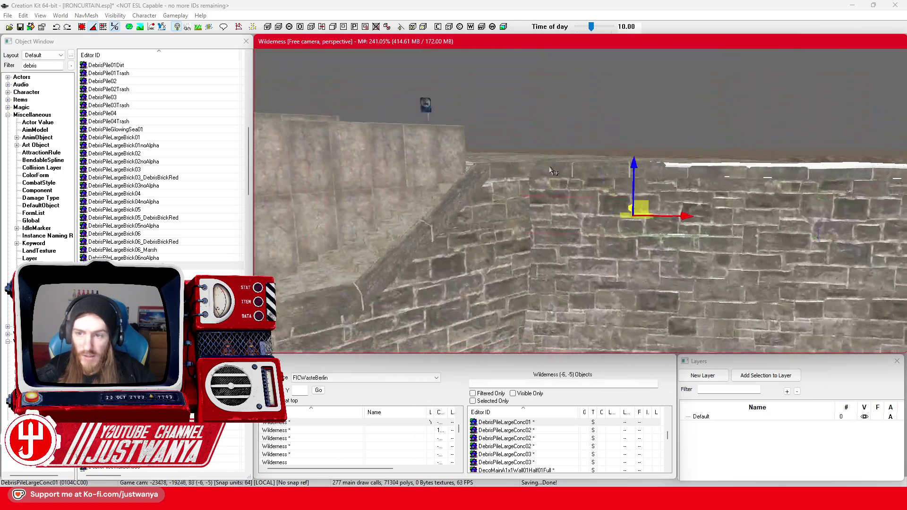
{"action": "key", "text": "shift"}
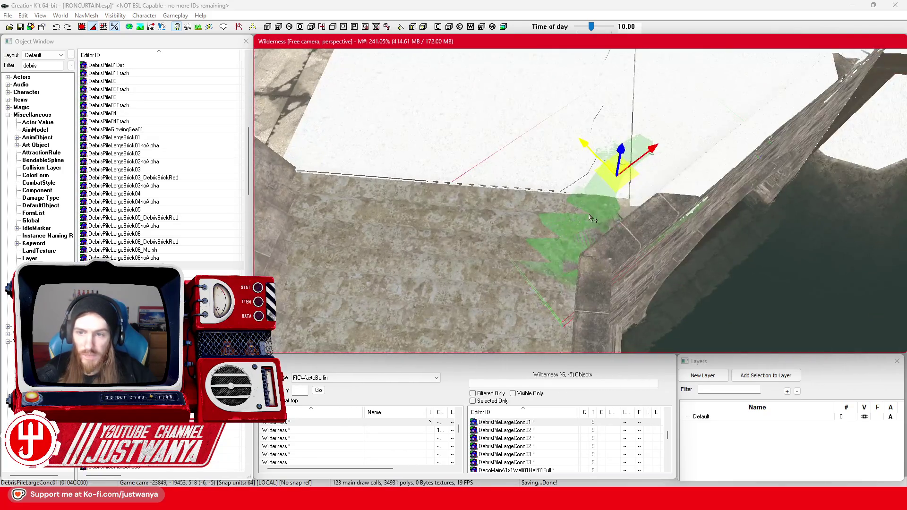
{"action": "left_click", "coordinate": [585, 142]}
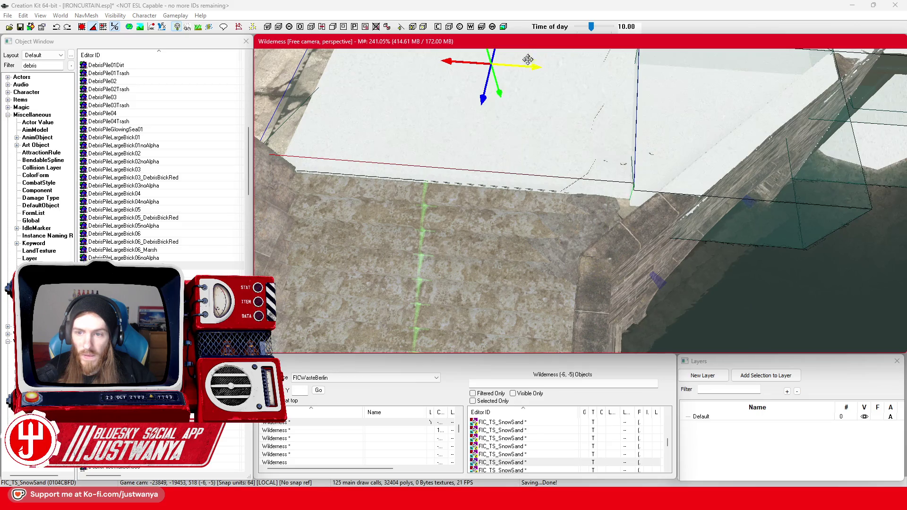
{"action": "key", "text": "shift"}
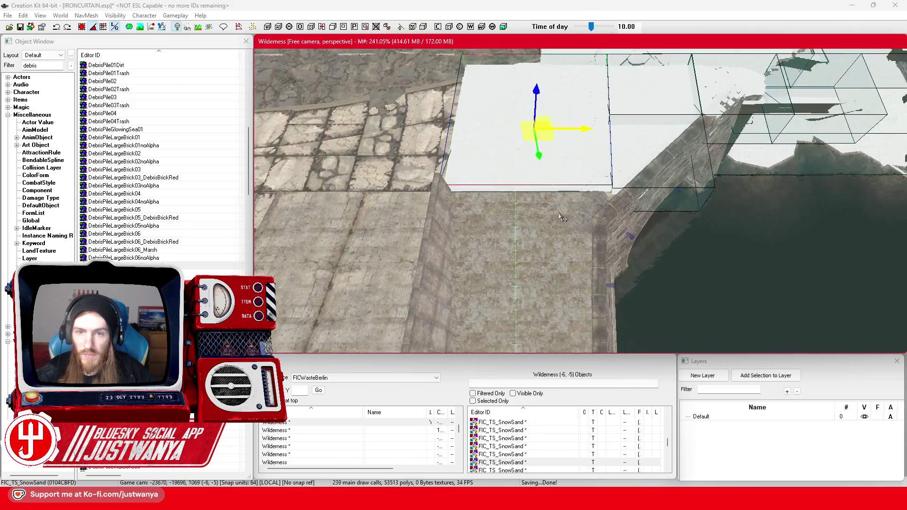
{"action": "scroll", "coordinate": [562, 217], "scroll_direction": "down", "scroll_amount": 5}
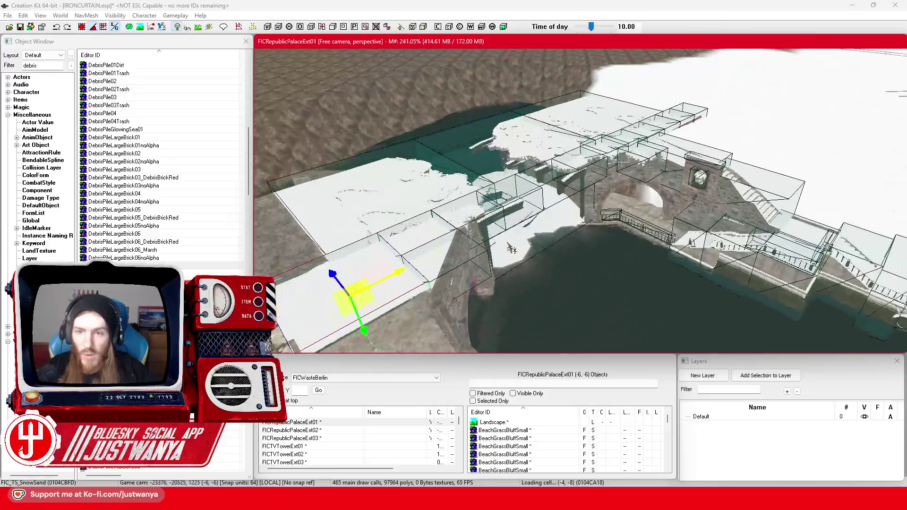
{"action": "key", "text": "shift"}
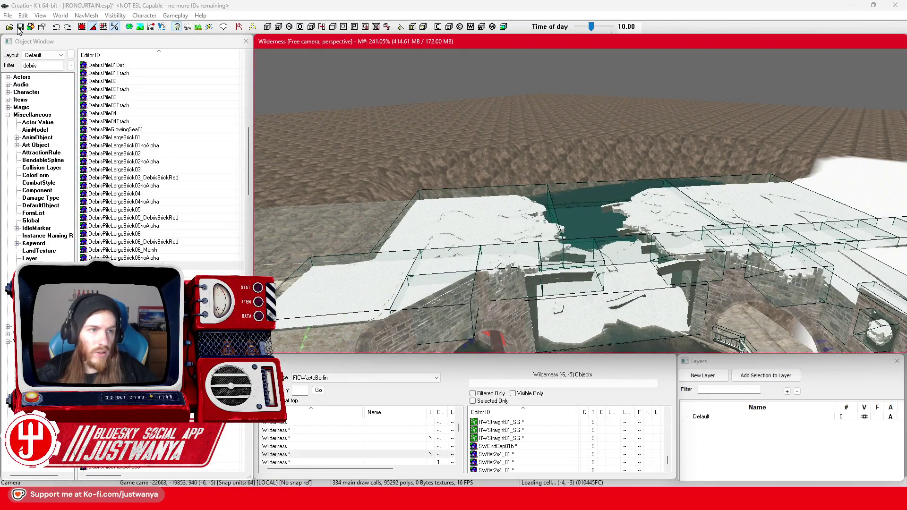
{"action": "left_click", "coordinate": [20, 27]}
Launch Fallout 4 from the Steam library and its launcher.
{"action": "key", "text": "alt+Tab"}
{"action": "left_click", "coordinate": [189, 204]}
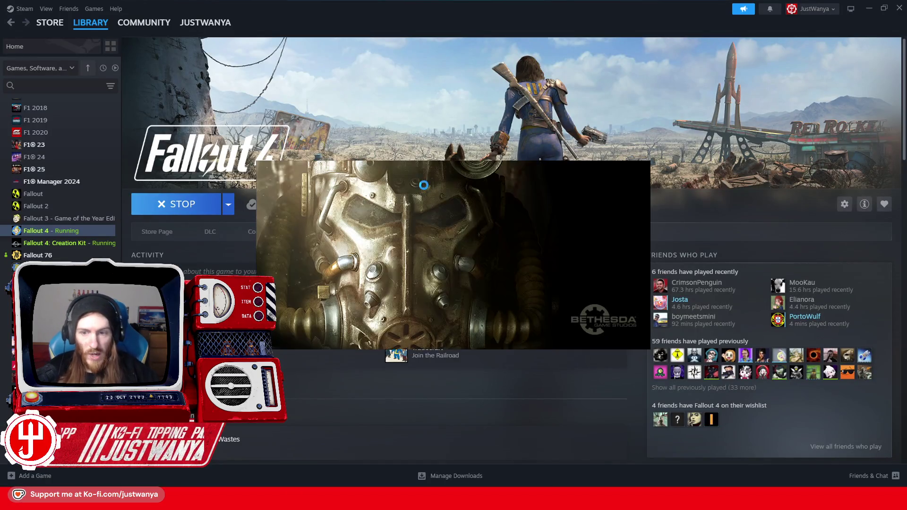
{"action": "left_click", "coordinate": [631, 181]}
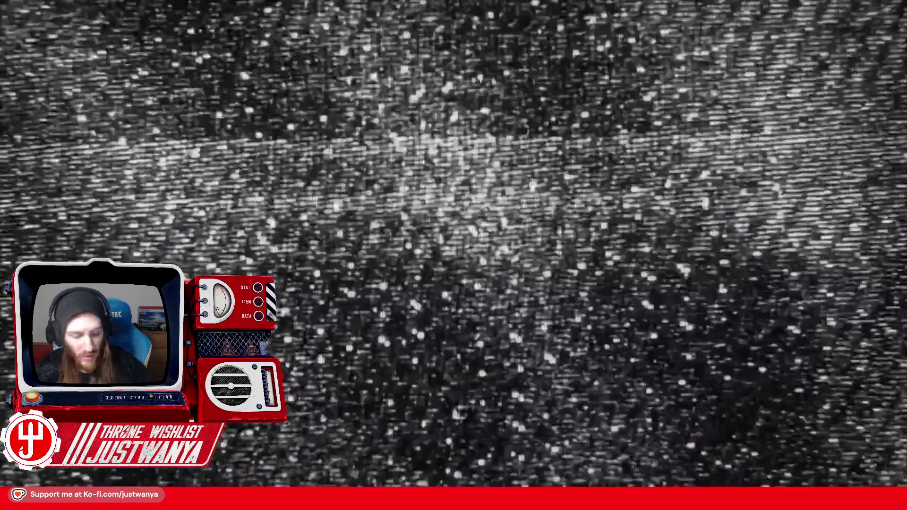
Switch to the running Fallout 4 window.
{"action": "key", "text": "alt+Tab"}
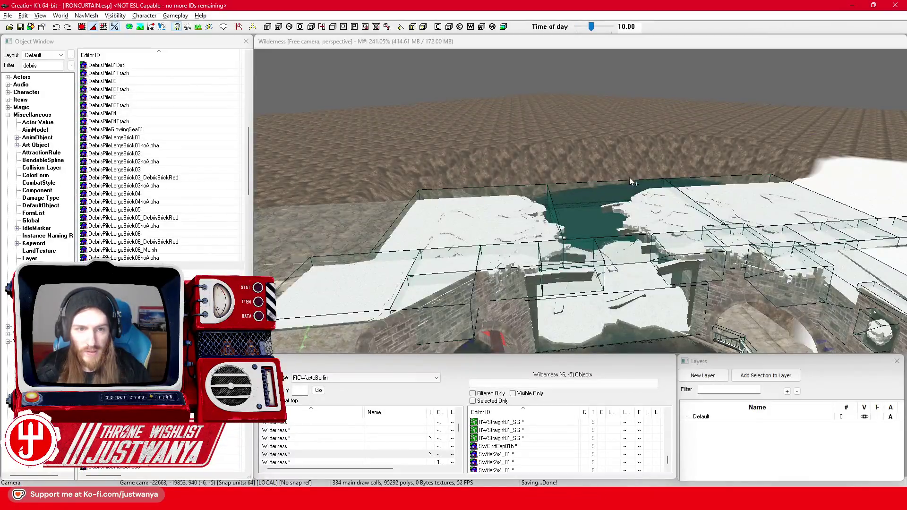
{"action": "key", "text": "alt+Tab"}
{"action": "key", "text": "shift+Tab"}
{"action": "key", "text": "shift+Tab"}
{"action": "key", "text": "shift+Tab"}
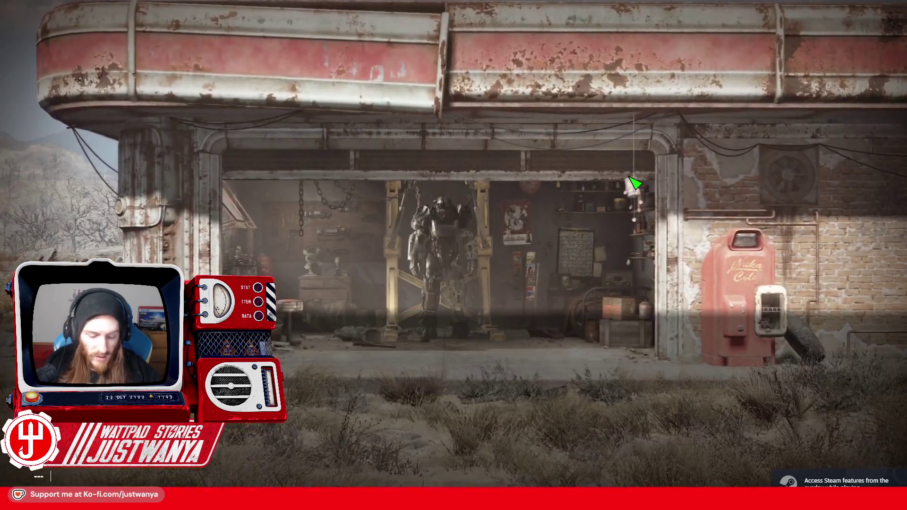
Enter 'coc FICMarxEngelsForum01' in the console to jump into that cell.
{"action": "type", "text": "CMa"}
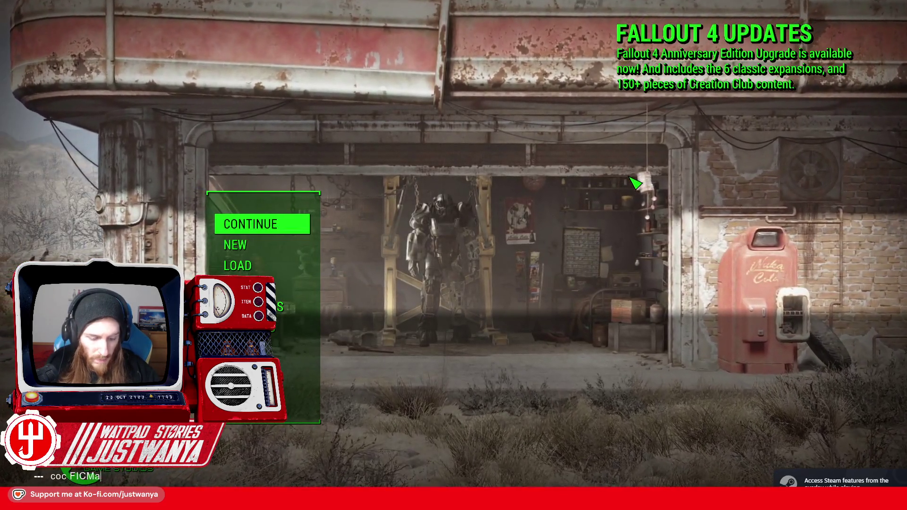
{"action": "type", "text": "rxEngelsForum01"}
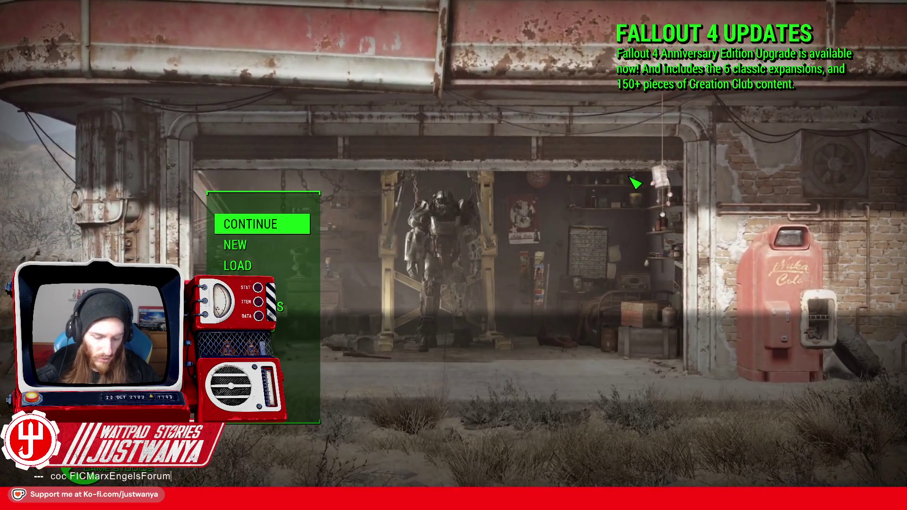
{"action": "key", "text": "Return"}
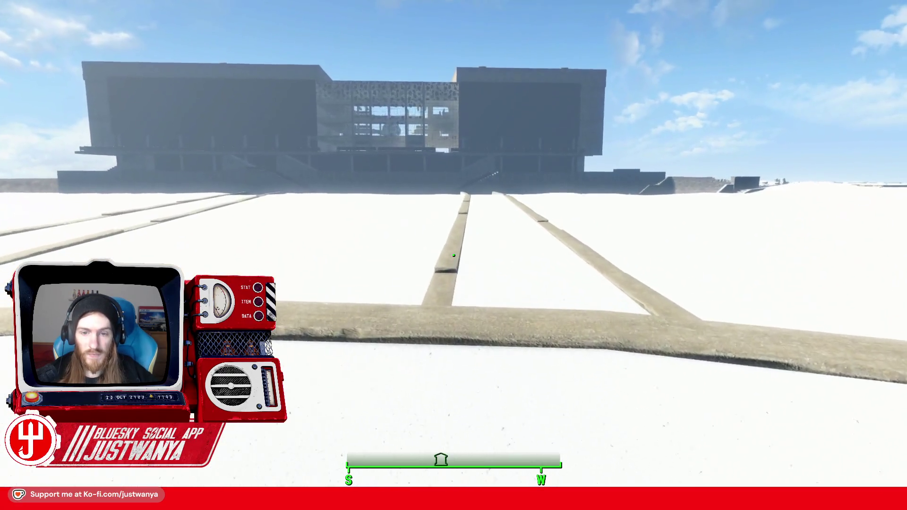
Sprint across the plaza and descend the snowy steps to the canal railing.
{"action": "key", "text": "w"}
{"action": "key", "text": "shift+w"}
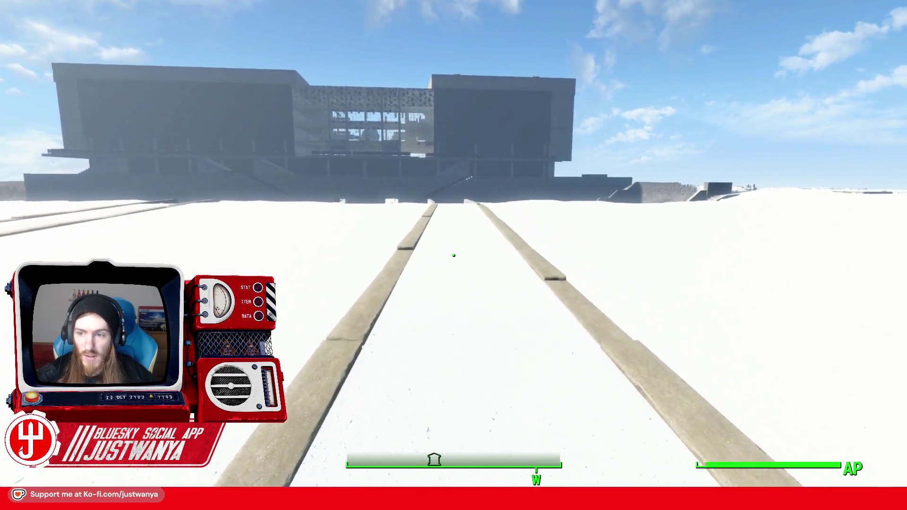
{"action": "key", "text": "shift+w"}
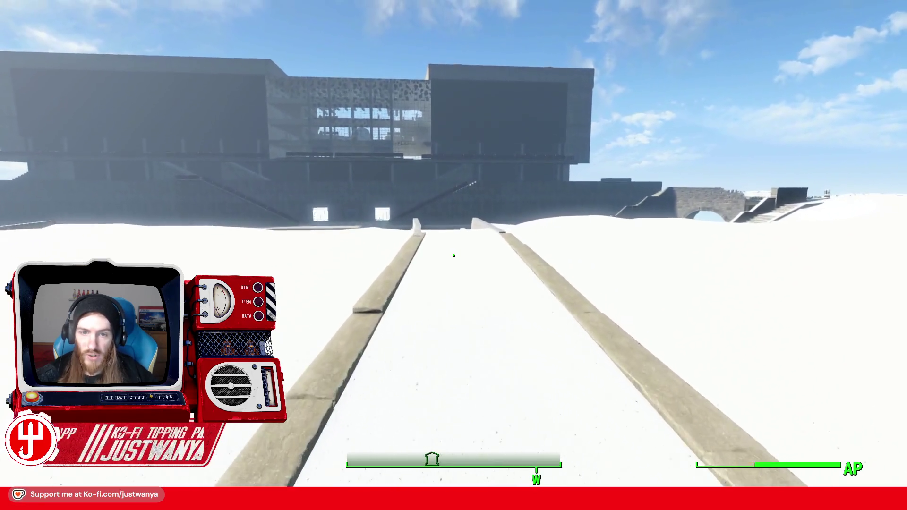
{"action": "key", "text": "w"}
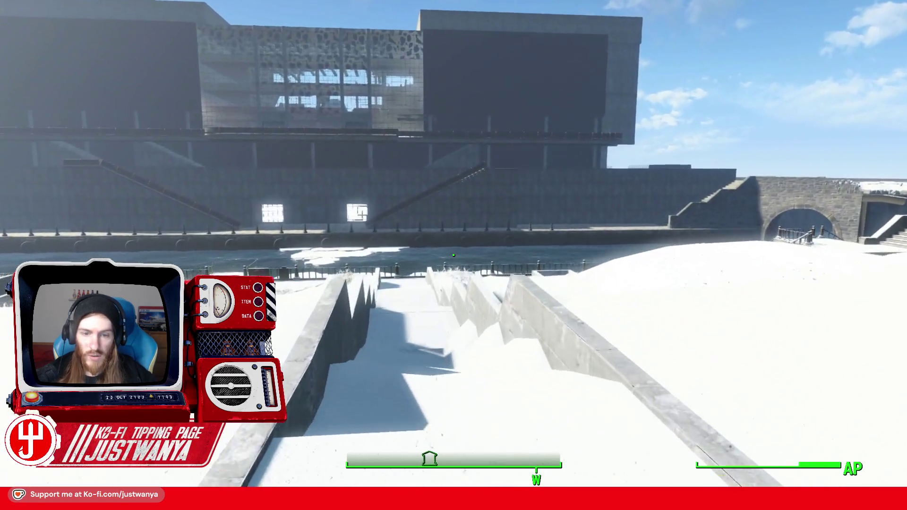
{"action": "key", "text": "w"}
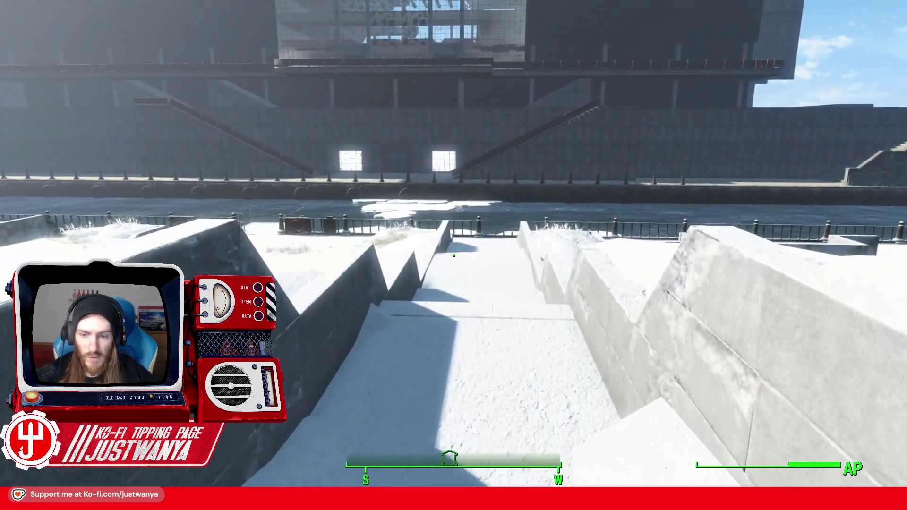
{"action": "key", "text": "w"}
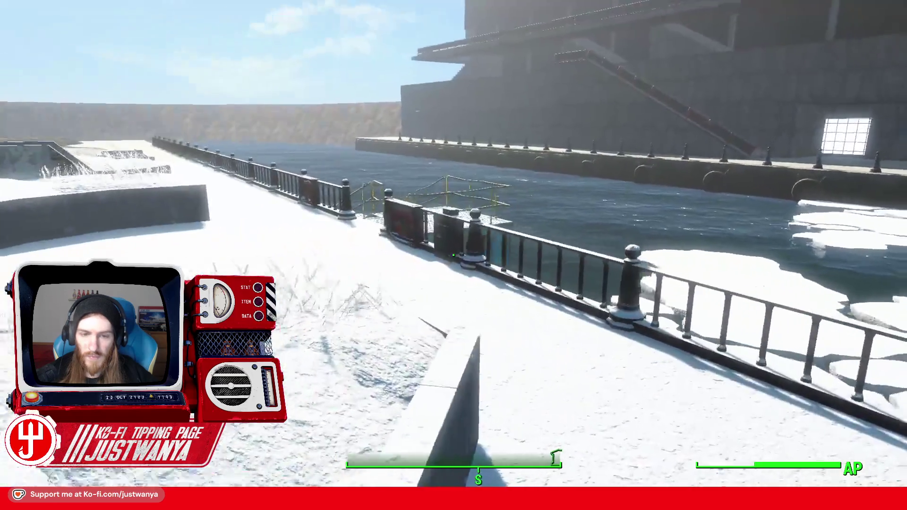
{"action": "key", "text": "w"}
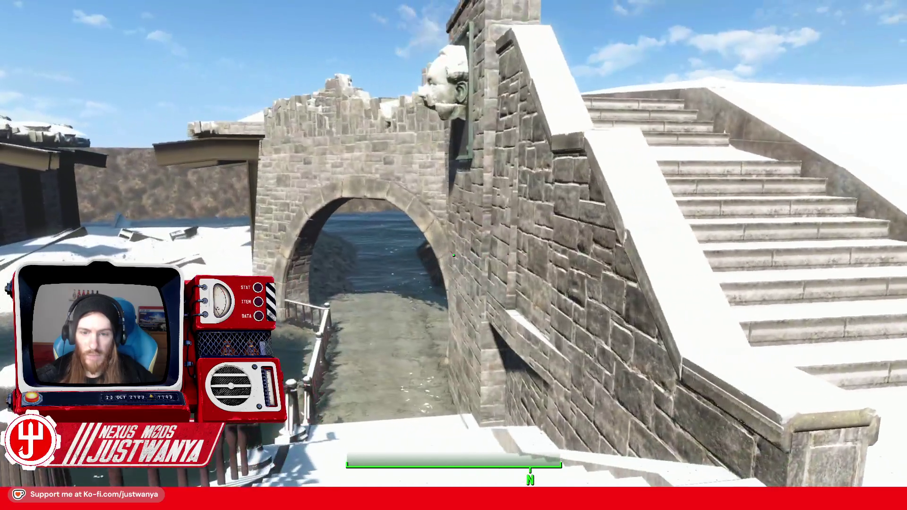
Walk to the stone wall with the bust and its adjoining staircase.
{"action": "key", "text": "w"}
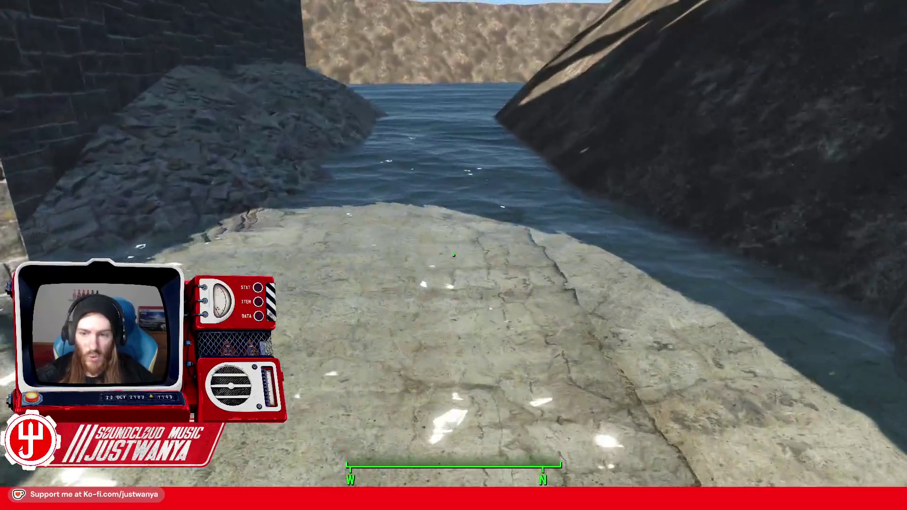
{"action": "mouse_move", "coordinate": [454, 255]}
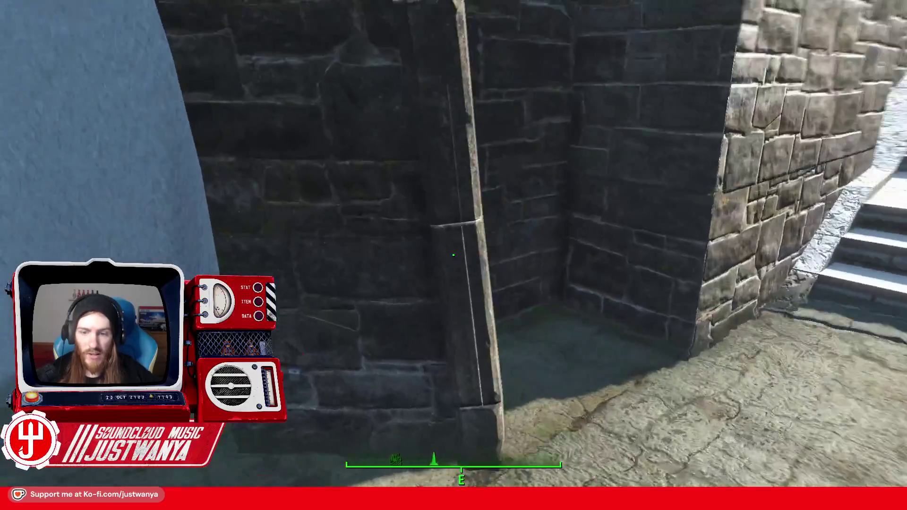
{"action": "key", "text": "s"}
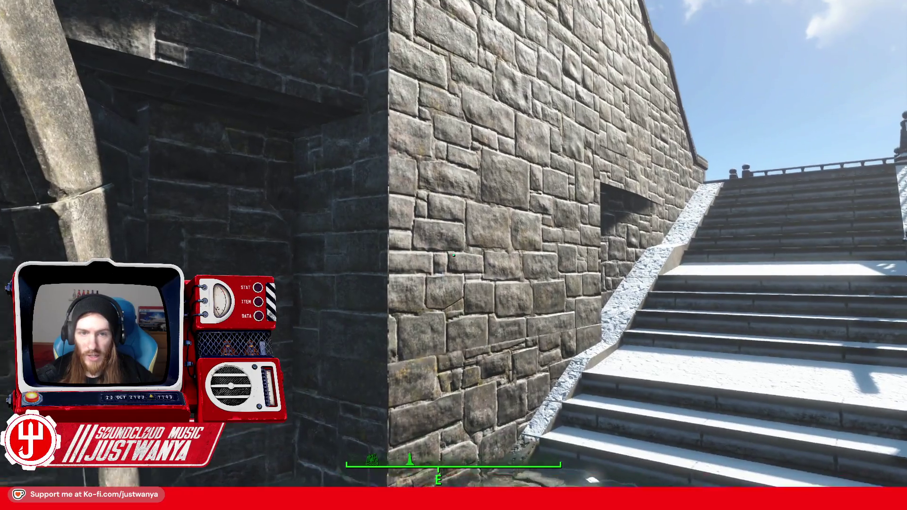
{"action": "key", "text": "w"}
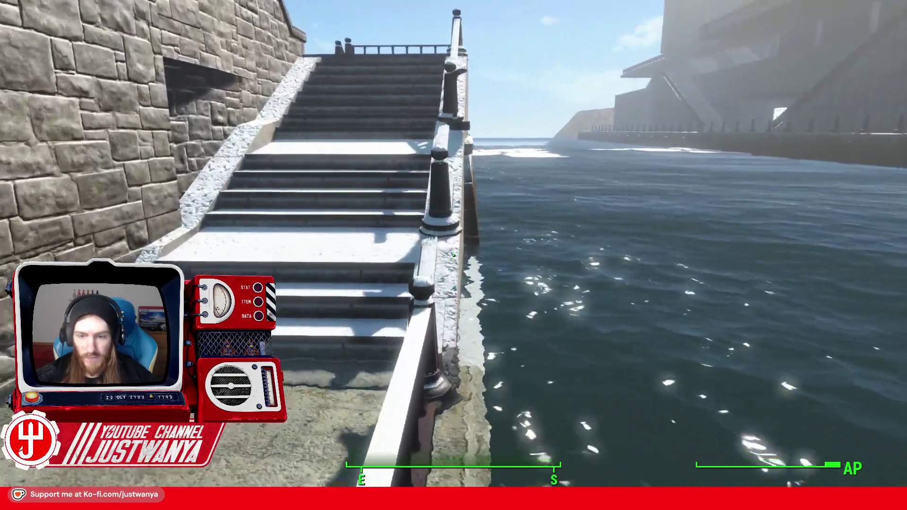
Climb to the bridge top, read the Liebknecht Bridge plaque (Built 1949 - 1950), and dismiss it.
{"action": "key", "text": "w"}
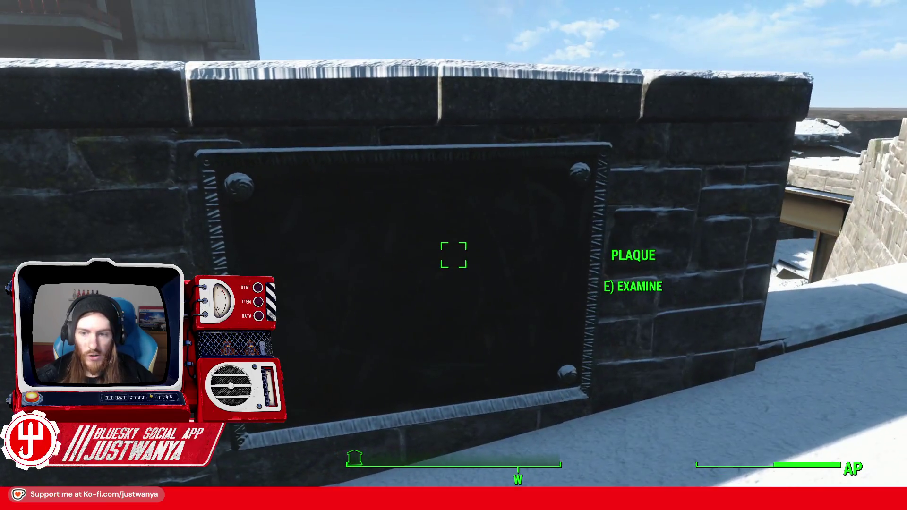
{"action": "key", "text": "e"}
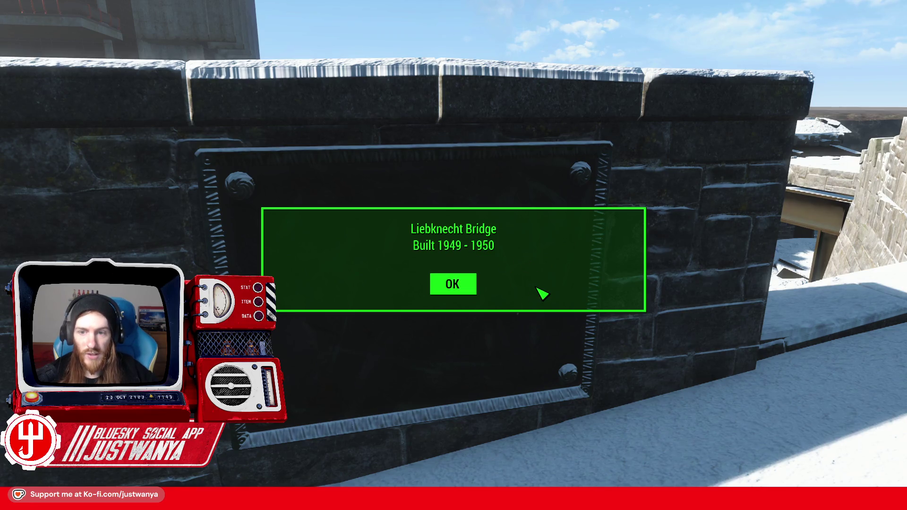
{"action": "key", "text": "e"}
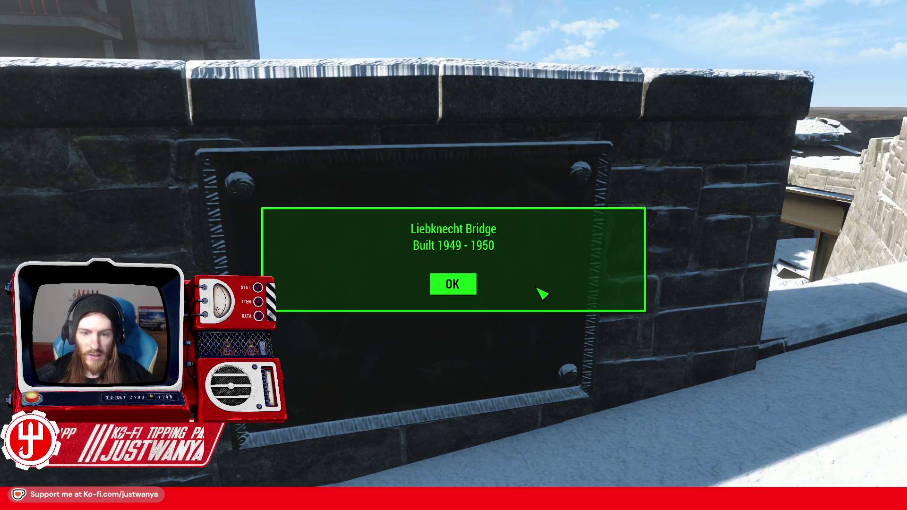
{"action": "key", "text": "Return"}
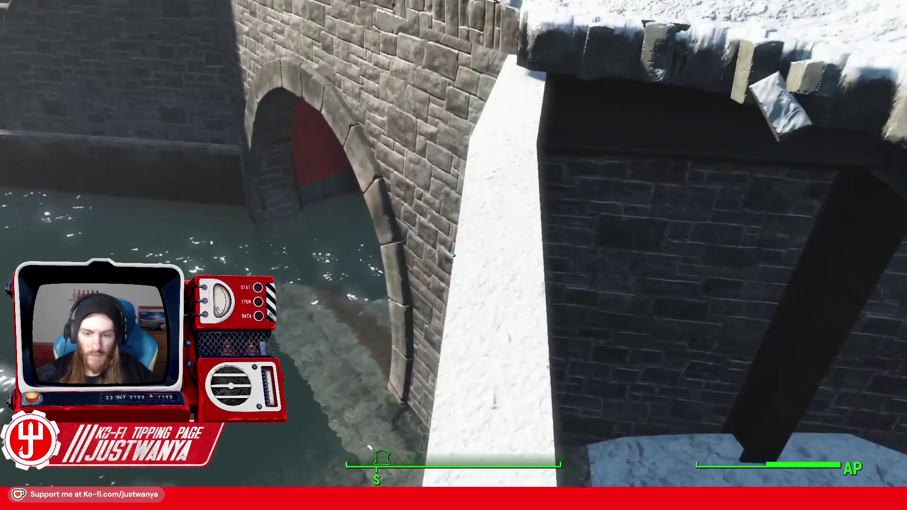
Walk out onto the quay and climb the snowy staircase toward the concrete square.
{"action": "key", "text": "w"}
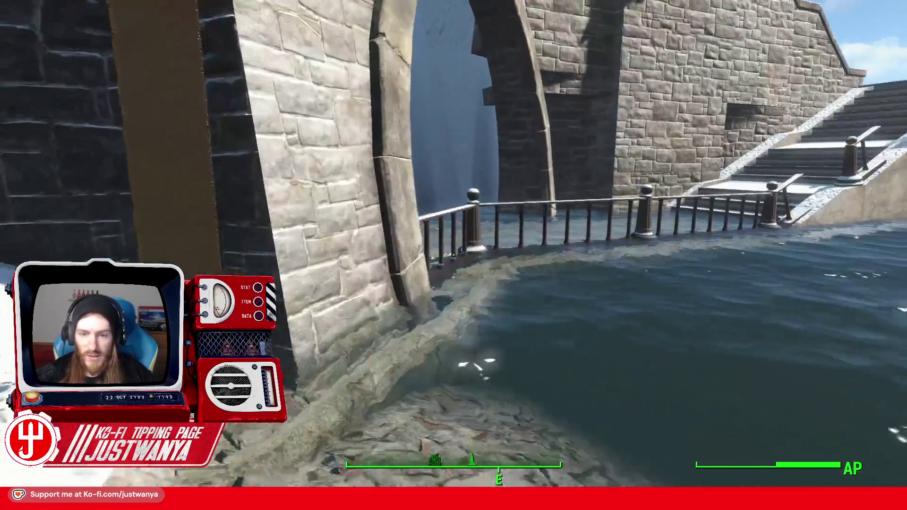
{"action": "key", "text": "w"}
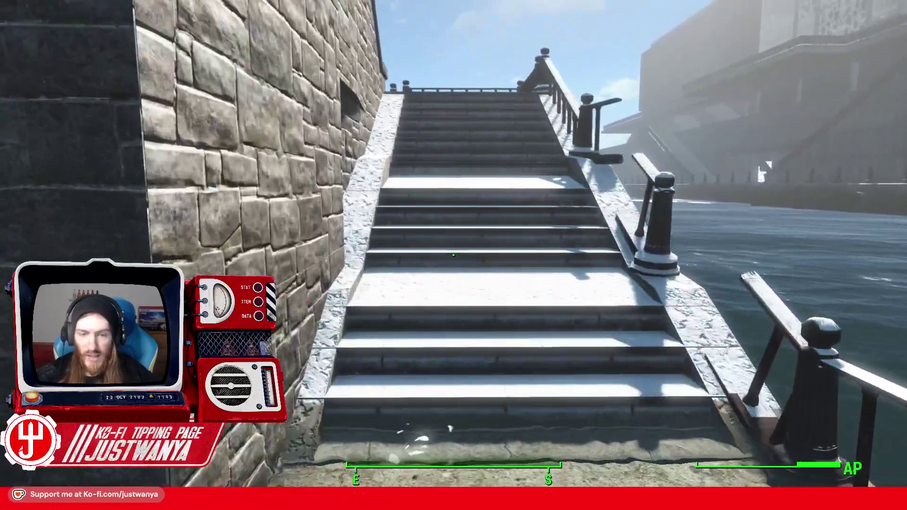
{"action": "key", "text": "w"}
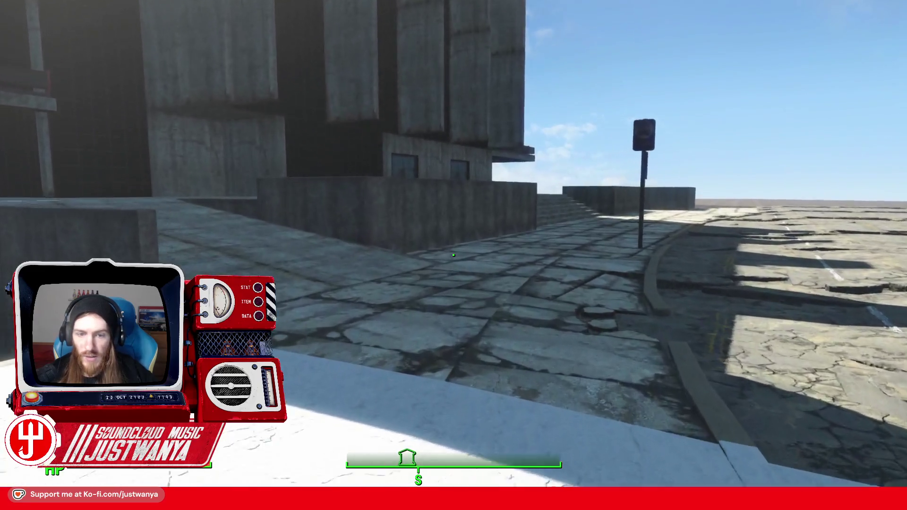
Walk up the concrete ramp and along the rooftop walkway past the planters to the wide stairs.
{"action": "key", "text": "w"}
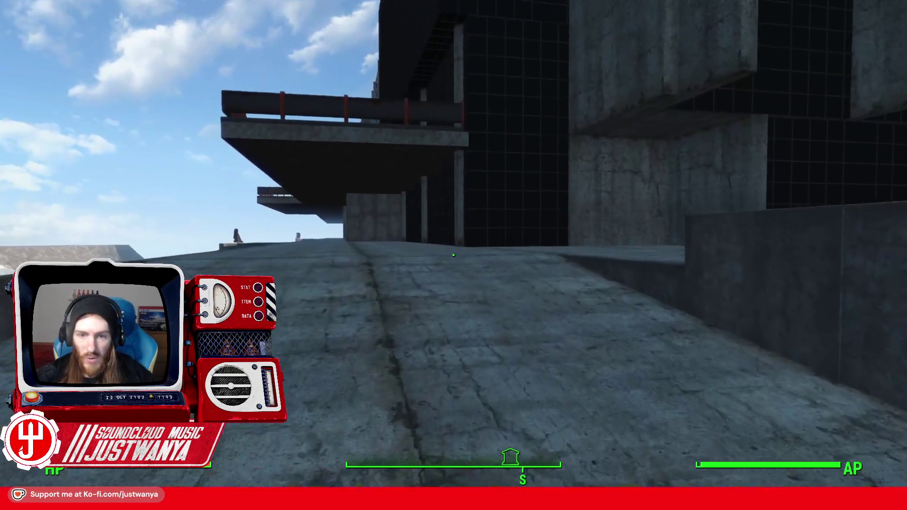
{"action": "key", "text": "w"}
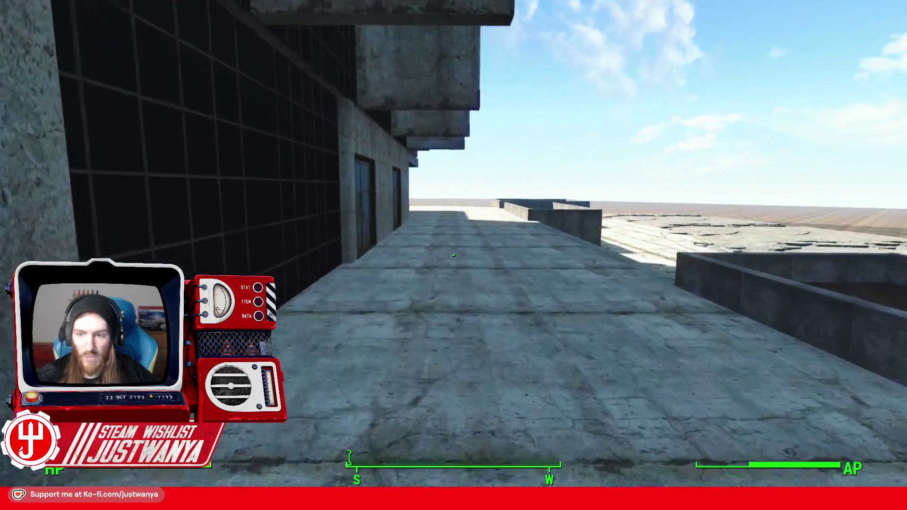
{"action": "key", "text": "w"}
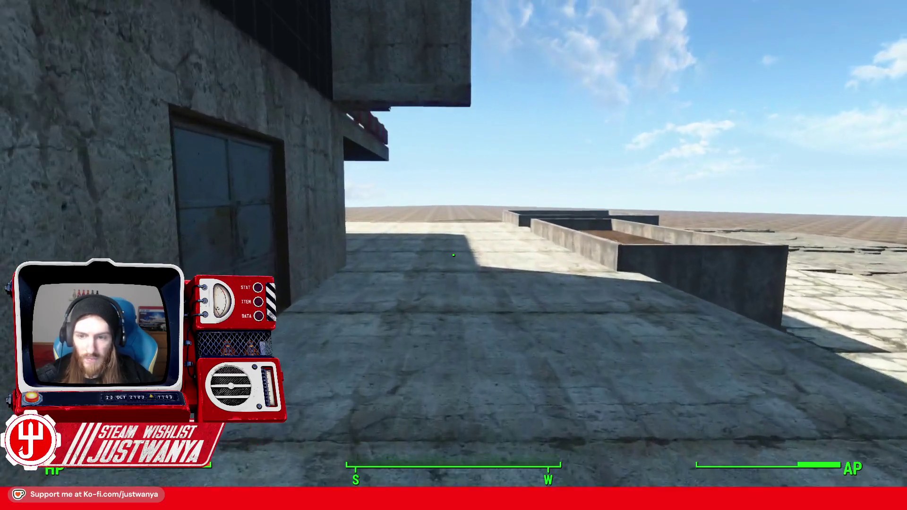
{"action": "key", "text": "w"}
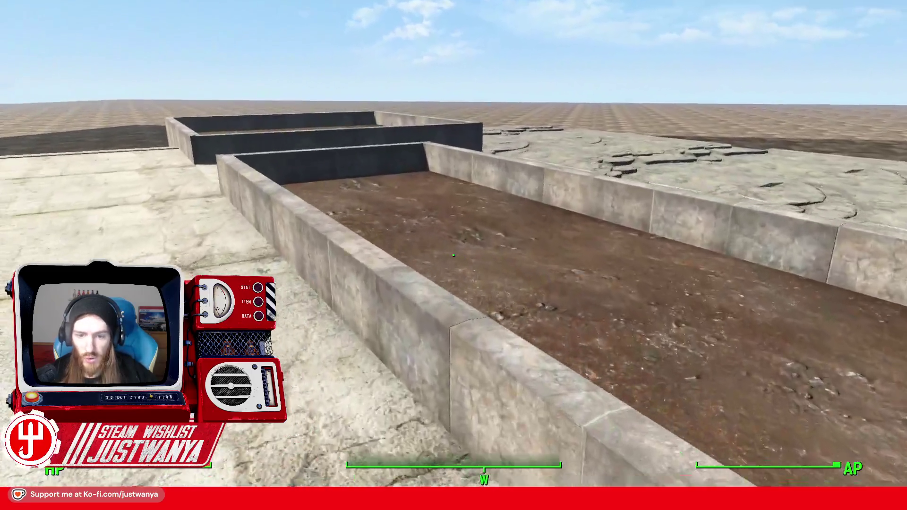
{"action": "key", "text": "w"}
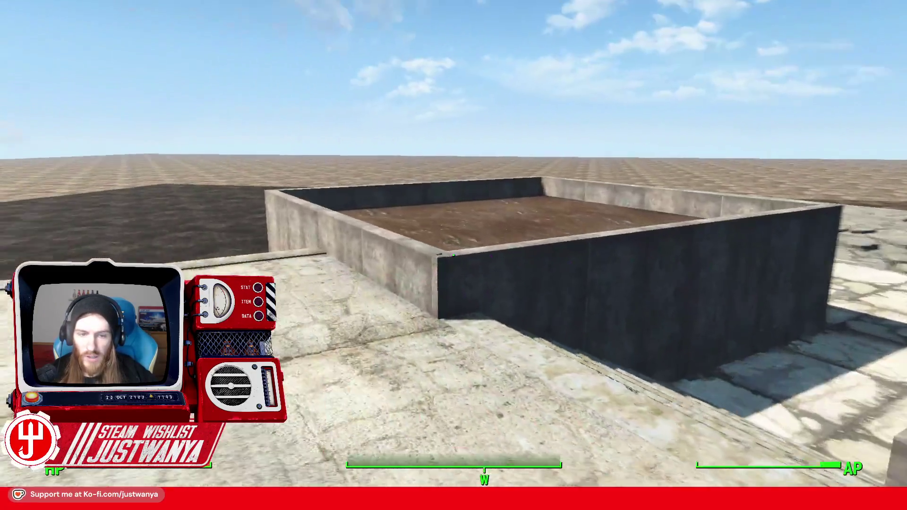
{"action": "key", "text": "w"}
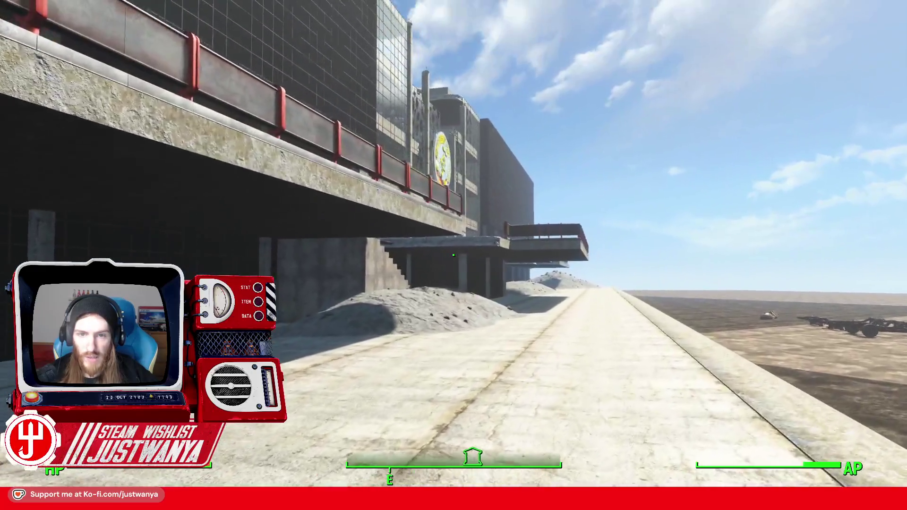
{"action": "key", "text": "w"}
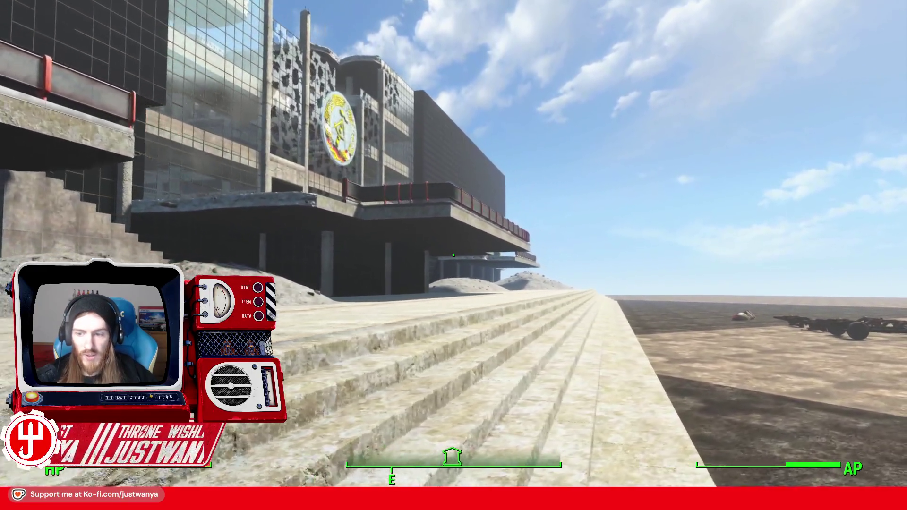
Walk onto the open ground by the bomb and rusty car frames, discovering Palace of the Republic.
{"action": "key", "text": "w"}
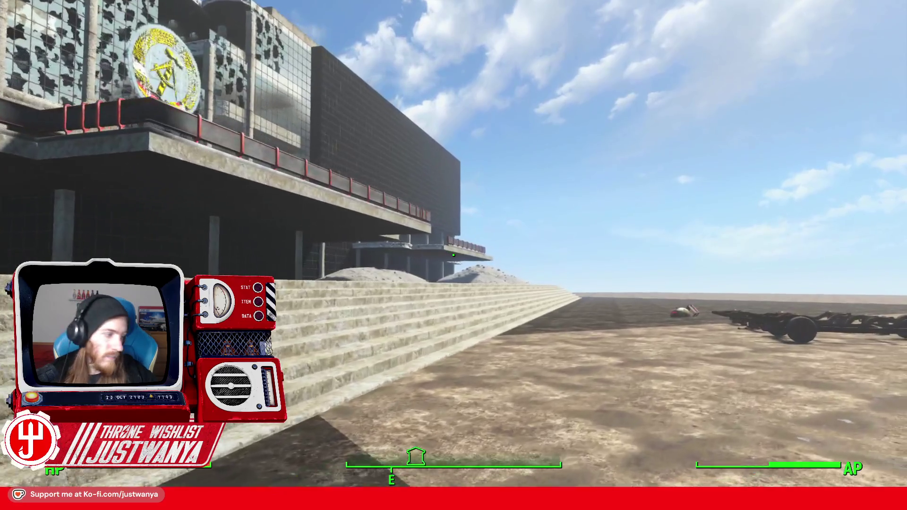
{"action": "key", "text": "w"}
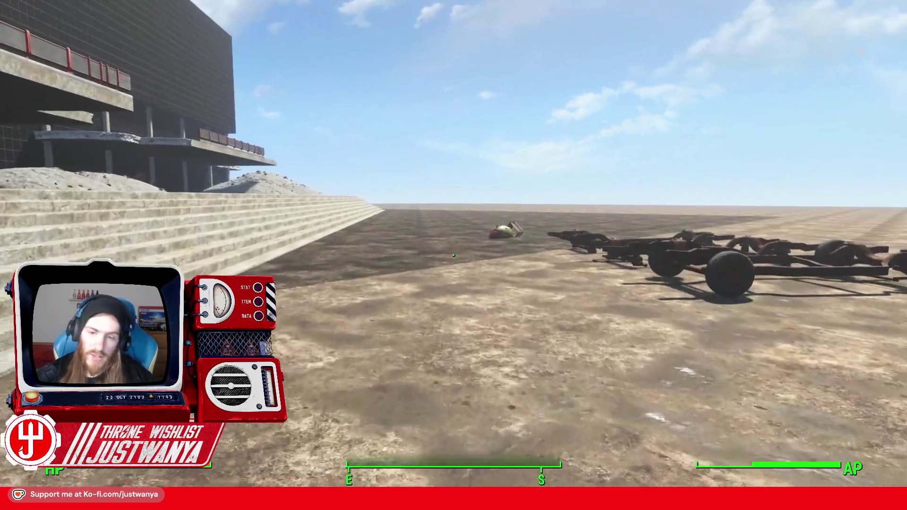
{"action": "key", "text": "w"}
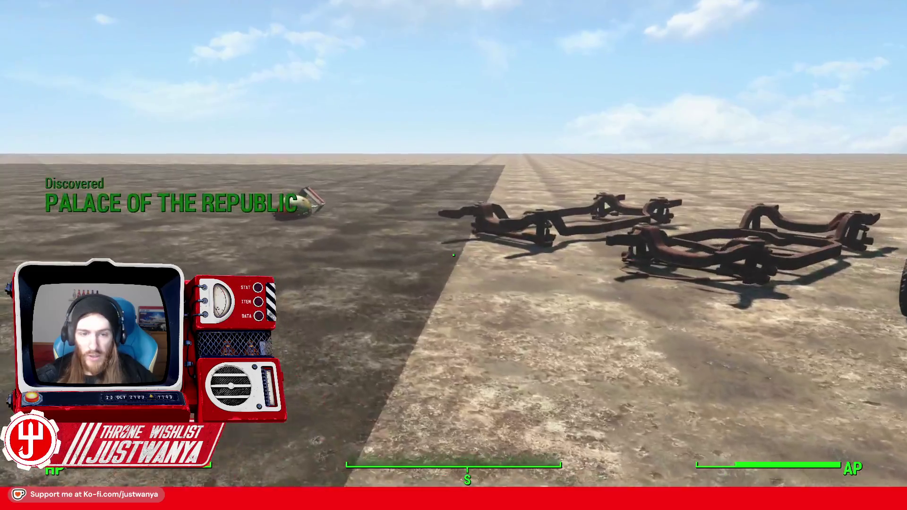
{"action": "key", "text": "w"}
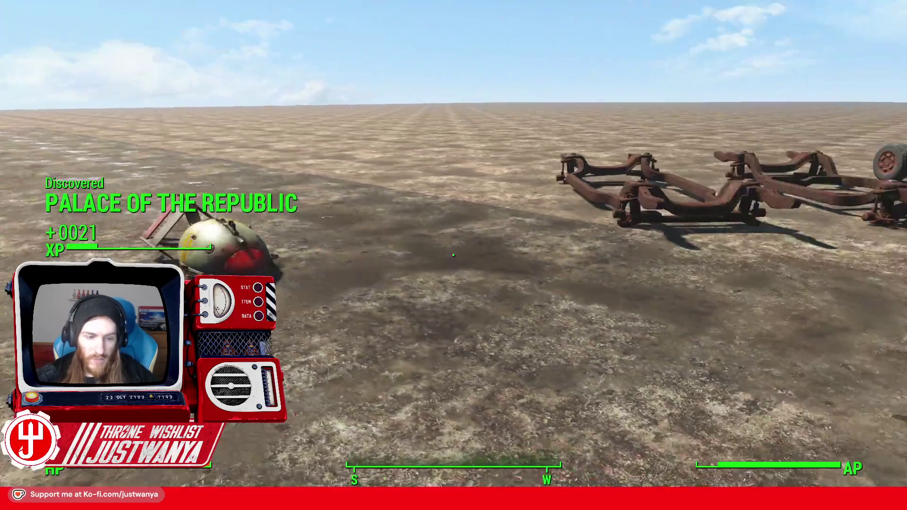
{"action": "key", "text": "s"}
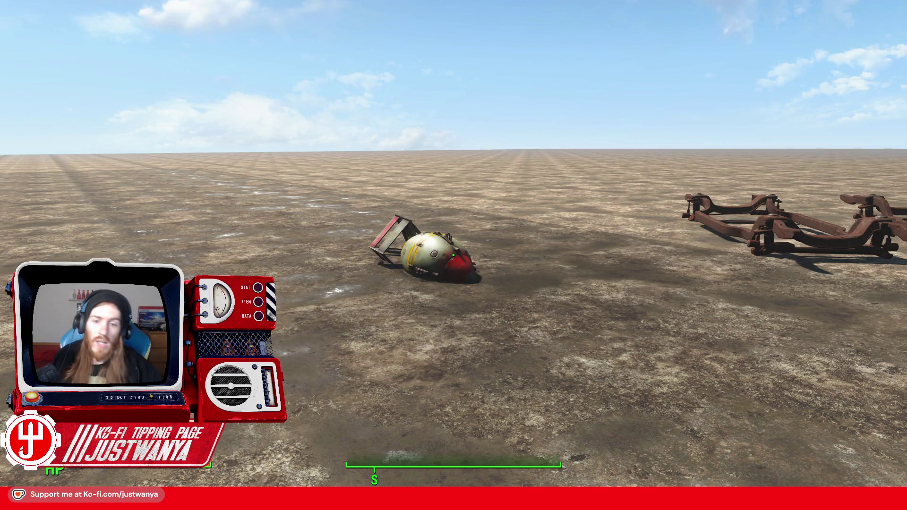
{"action": "key", "text": "w"}
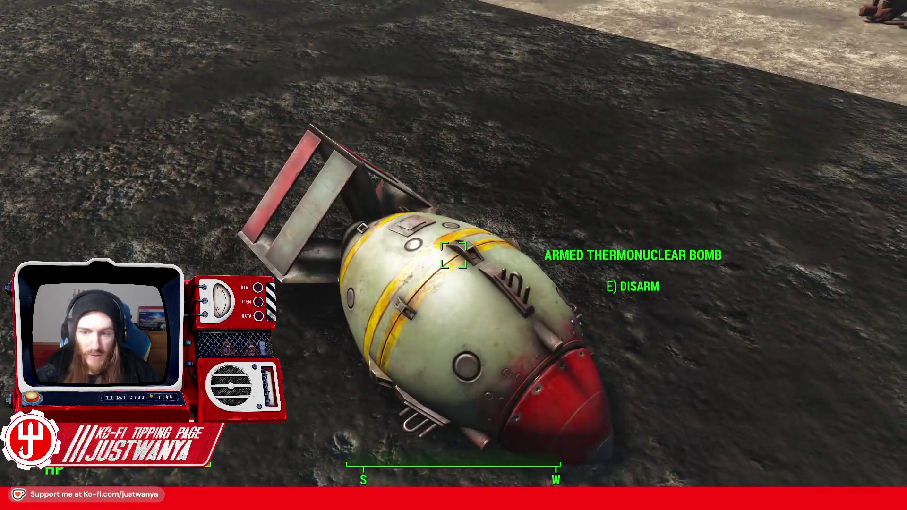
{"action": "key", "text": "s"}
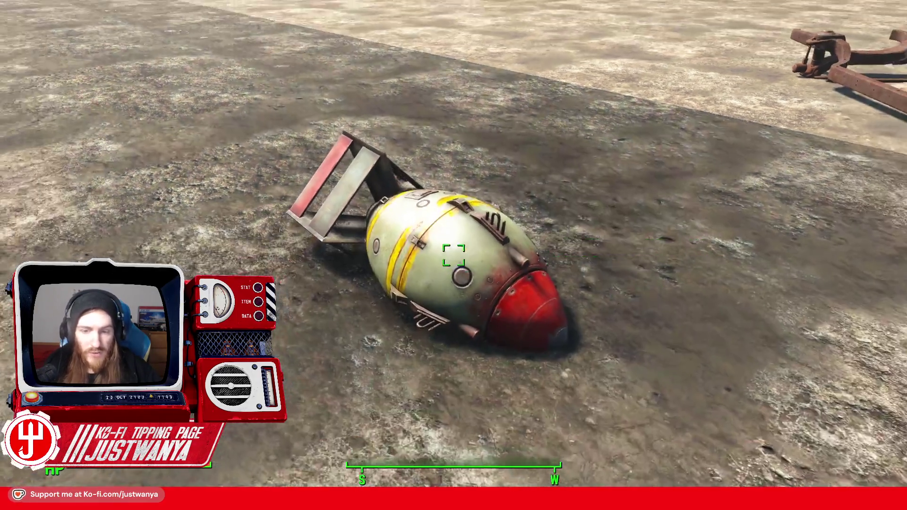
{"action": "key", "text": "w"}
{"action": "key", "text": "e"}
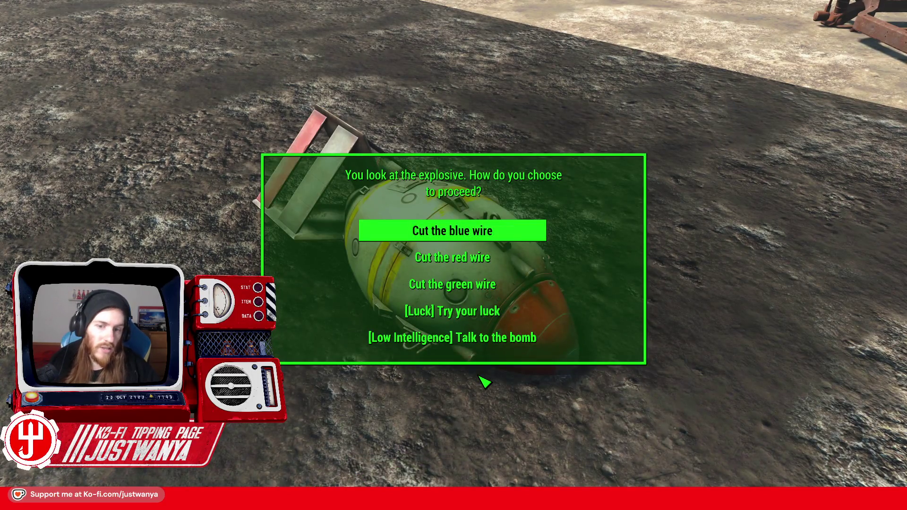
{"action": "key", "text": "Down"}
{"action": "key", "text": "Down"}
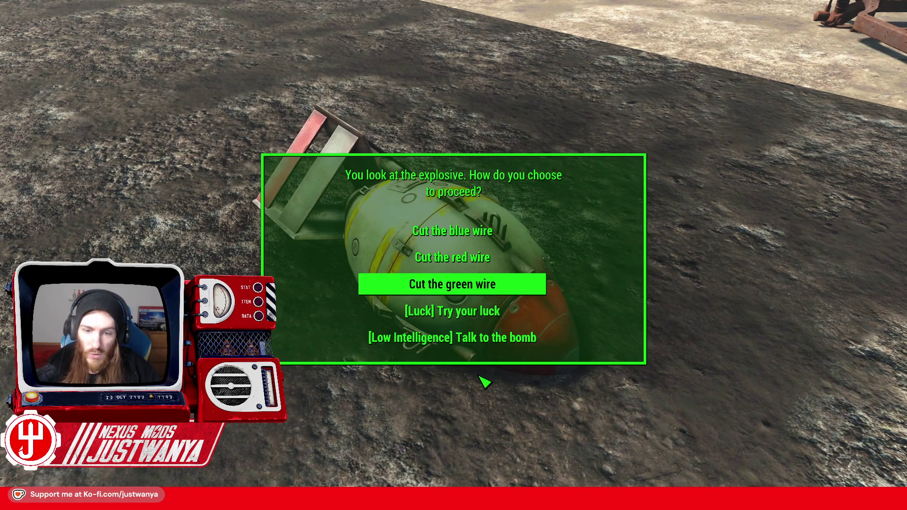
{"action": "key", "text": "Down"}
{"action": "key", "text": "Down"}
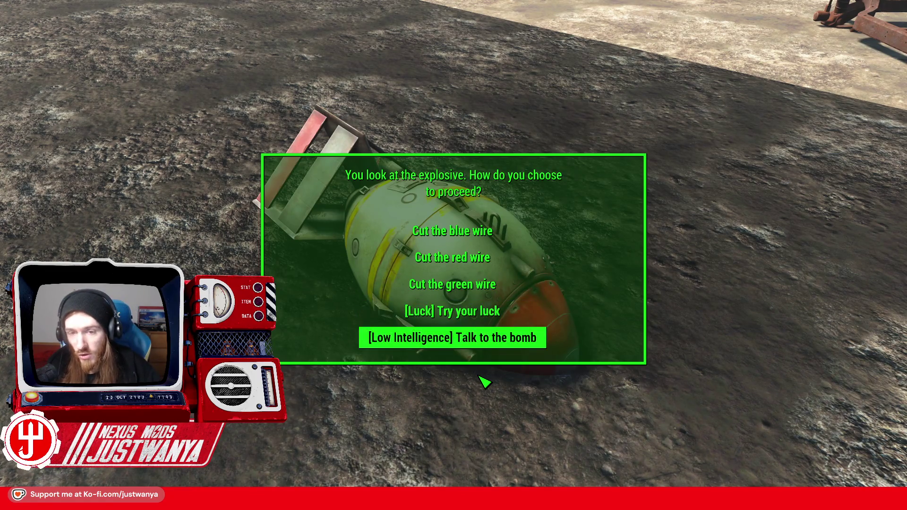
{"action": "key", "text": "e"}
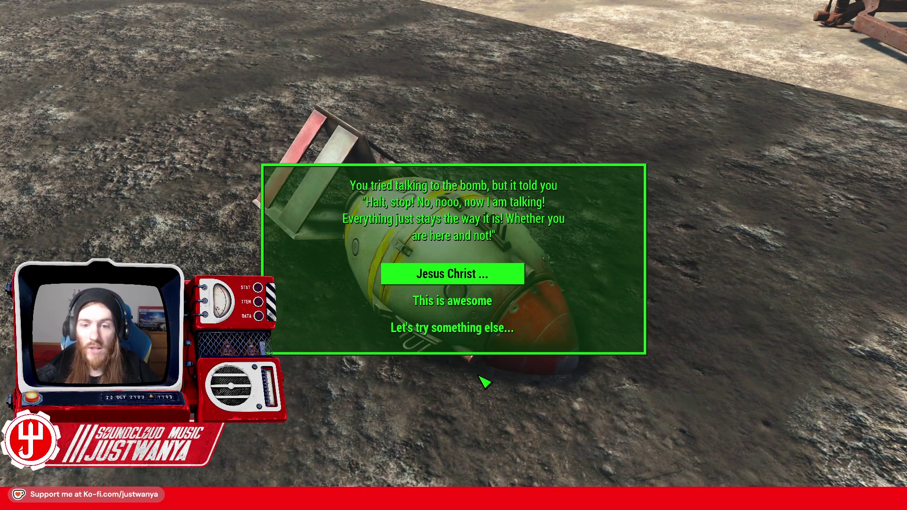
{"action": "key", "text": "e"}
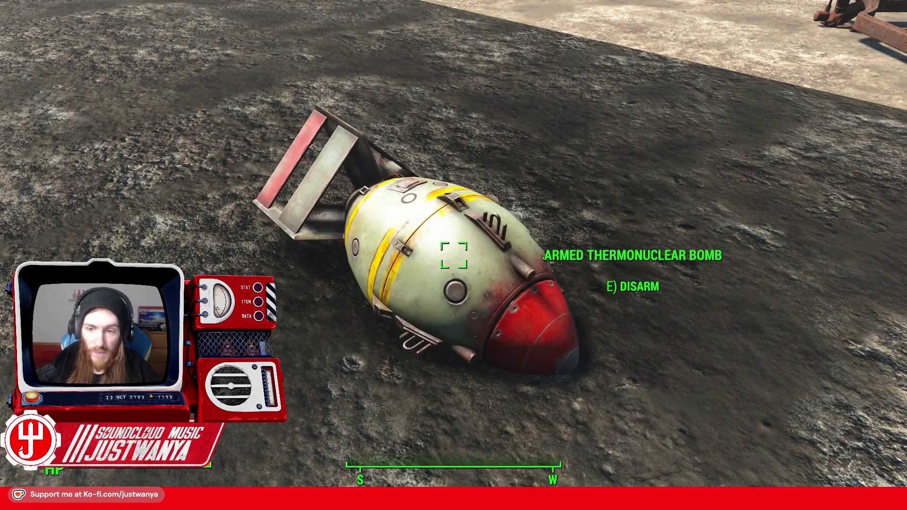
{"action": "key", "text": "s"}
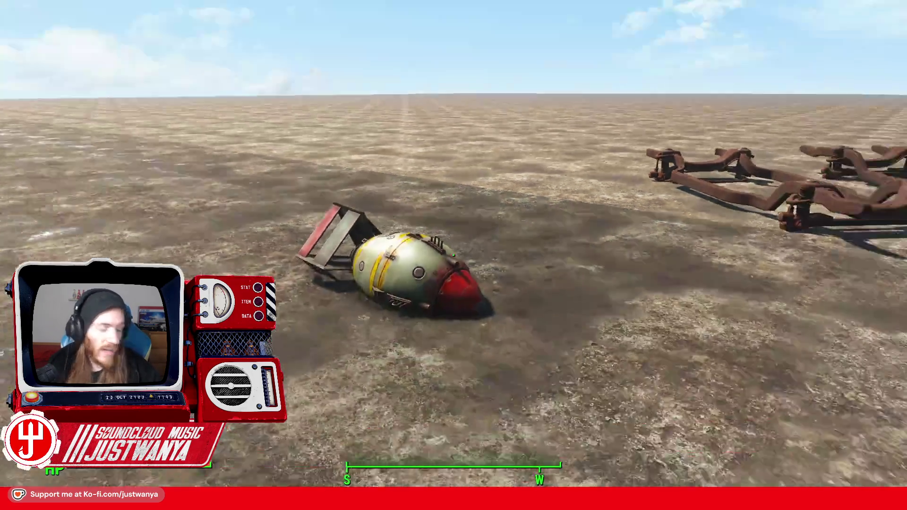
{"action": "key", "text": "d"}
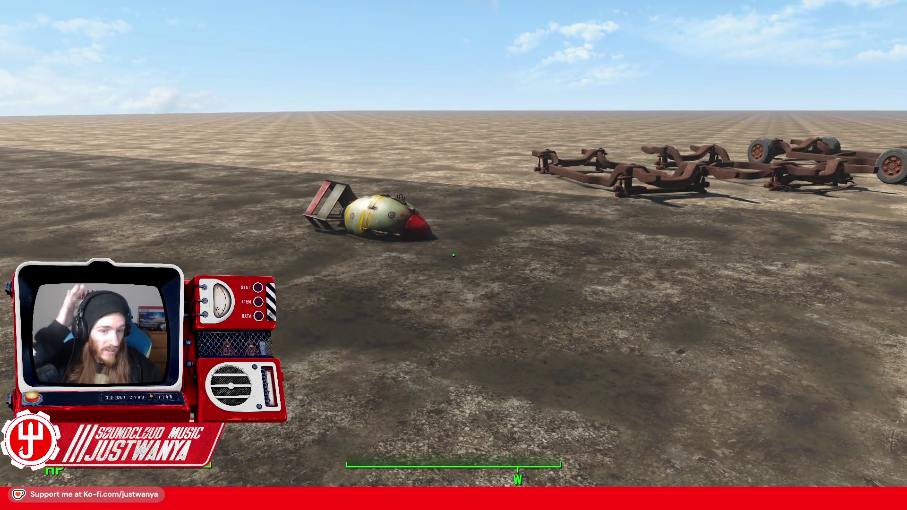
{"action": "key", "text": "w"}
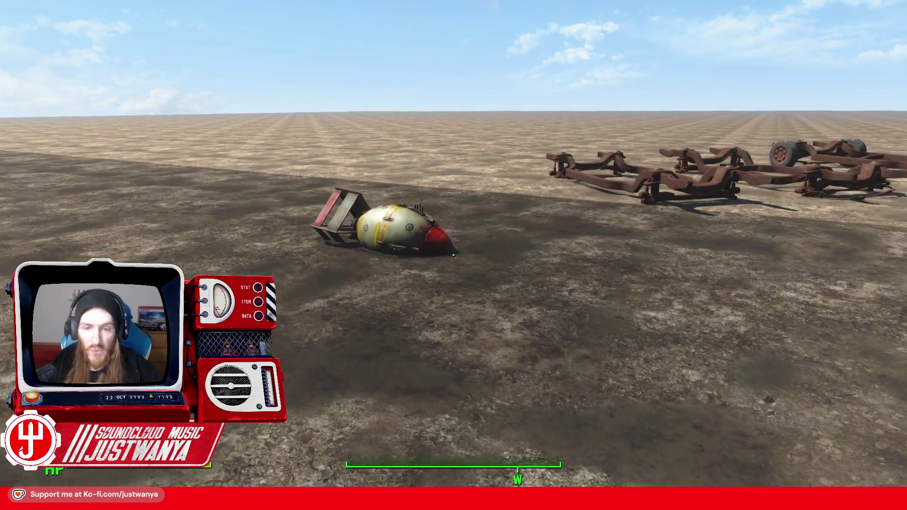